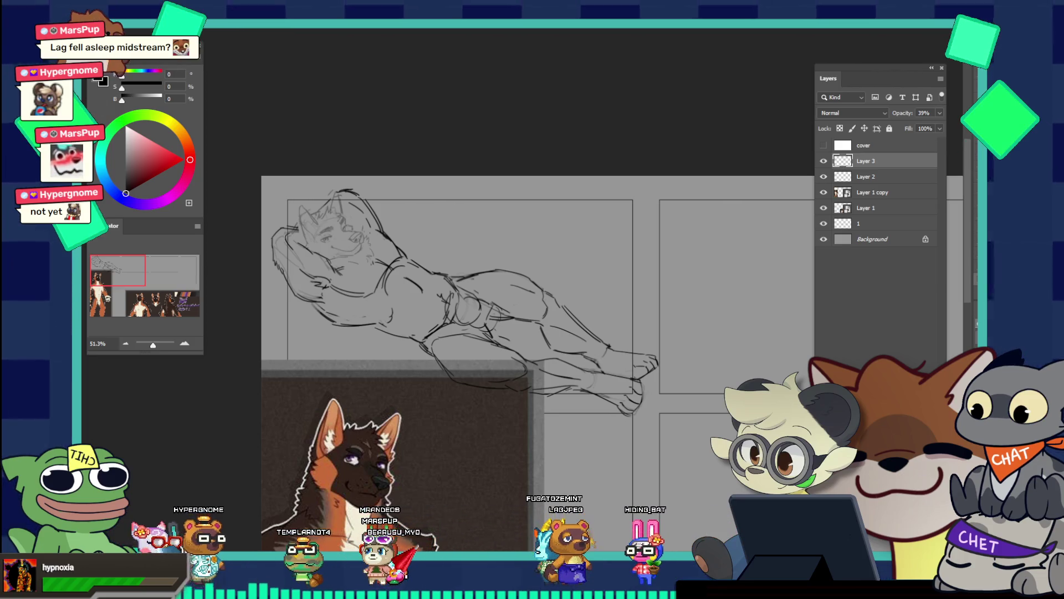
# Zoom in on the sketched canine's head to about 206% so the face fills the view
pyautogui.scroll(5, 341, 214)
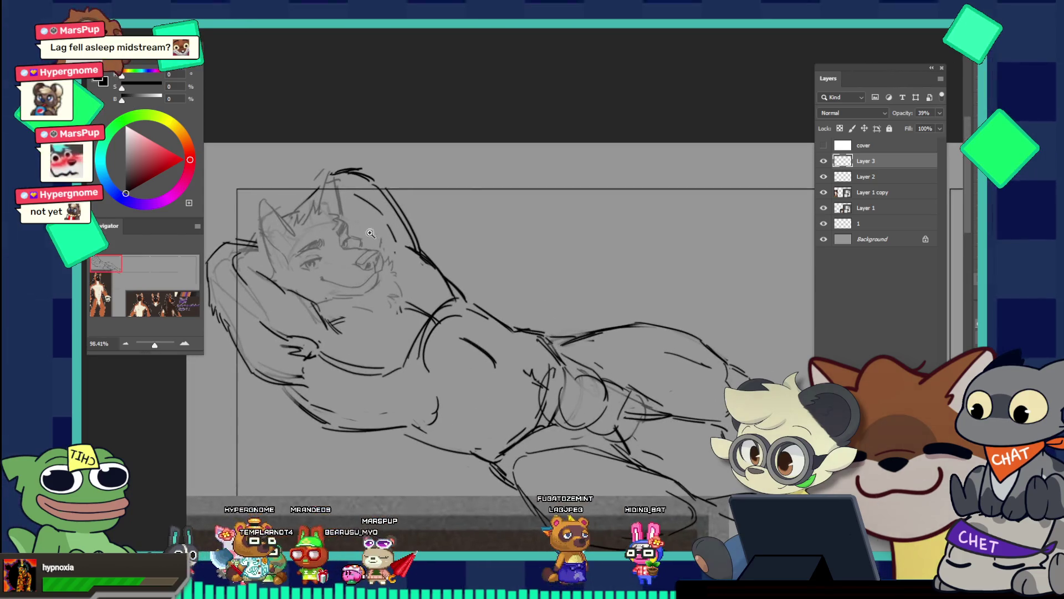
pyautogui.scroll(-3, 323, 242)
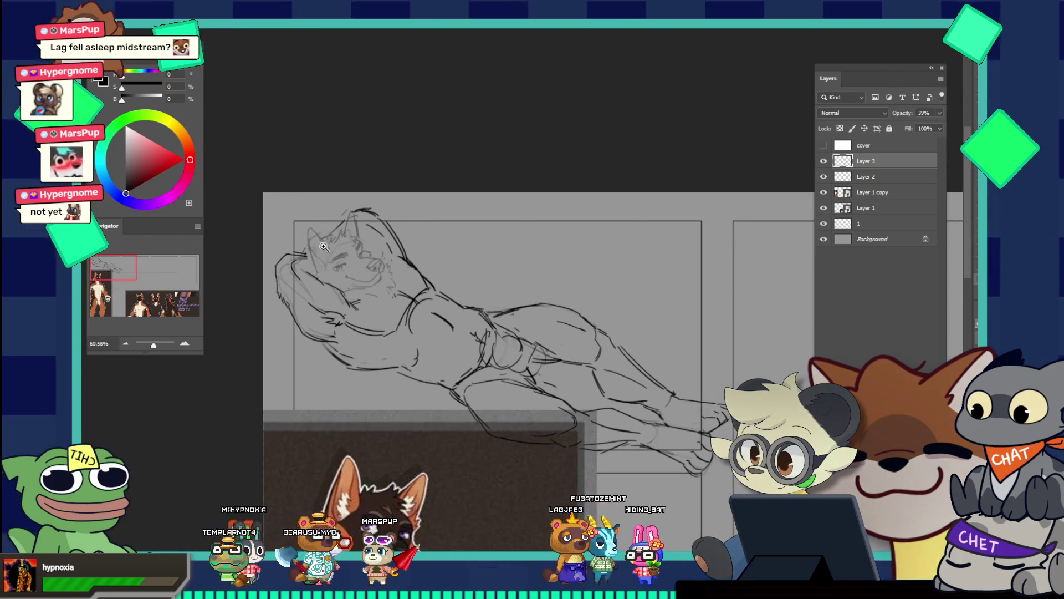
pyautogui.scroll(2, 336, 250)
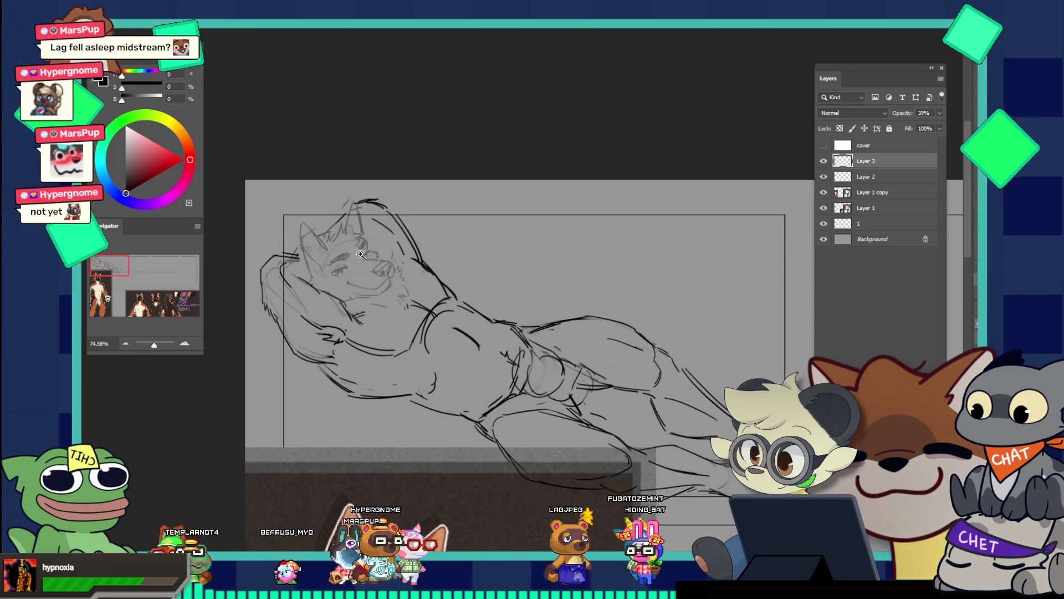
pyautogui.scroll(5, 363, 256)
pyautogui.scroll(3, 377, 263)
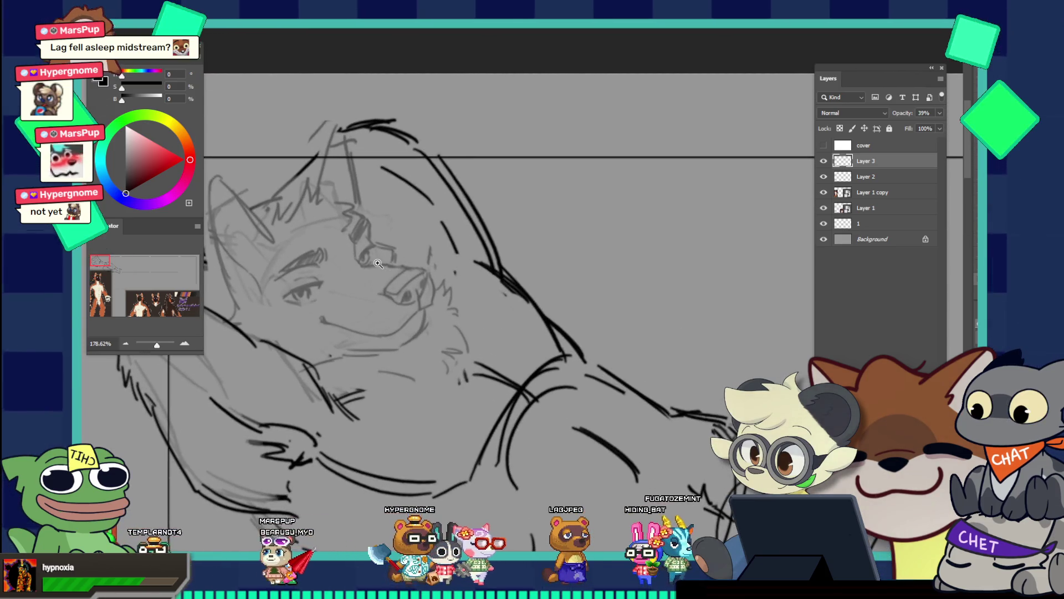
pyautogui.scroll(1, 357, 252)
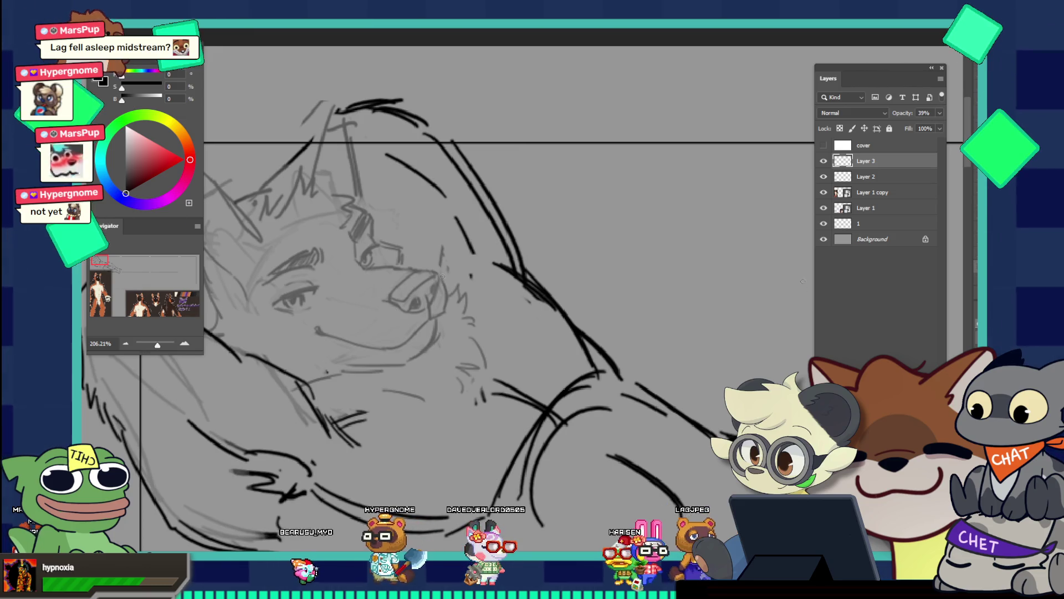
# Add a new empty Layer 4 and draw a first short dark line near the snout
pyautogui.hotkey('ctrl', 'shift', 'alt', 'n')
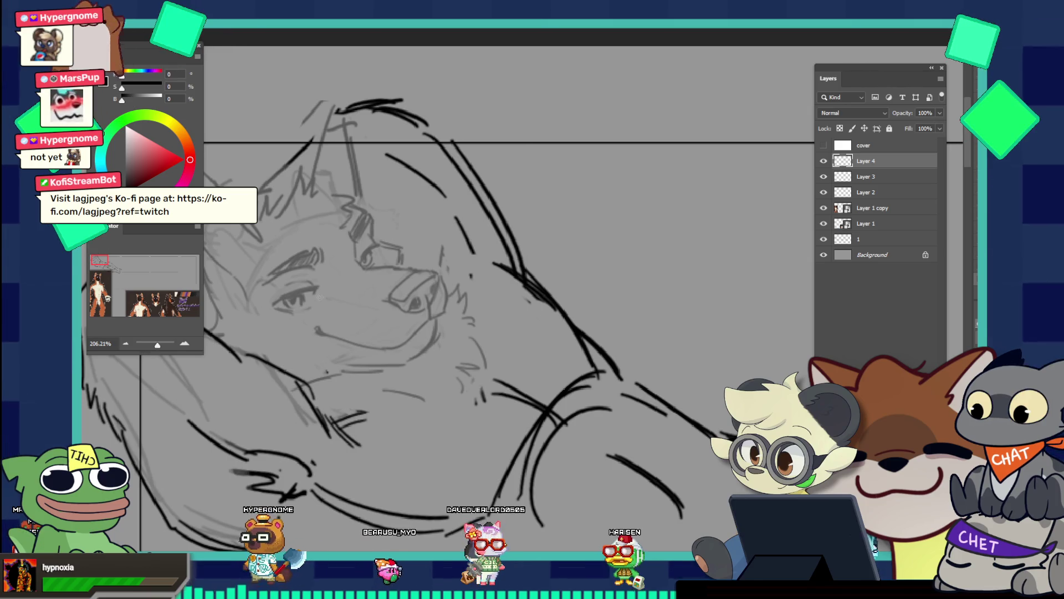
pyautogui.moveTo(357, 313); pyautogui.dragTo(391, 291)
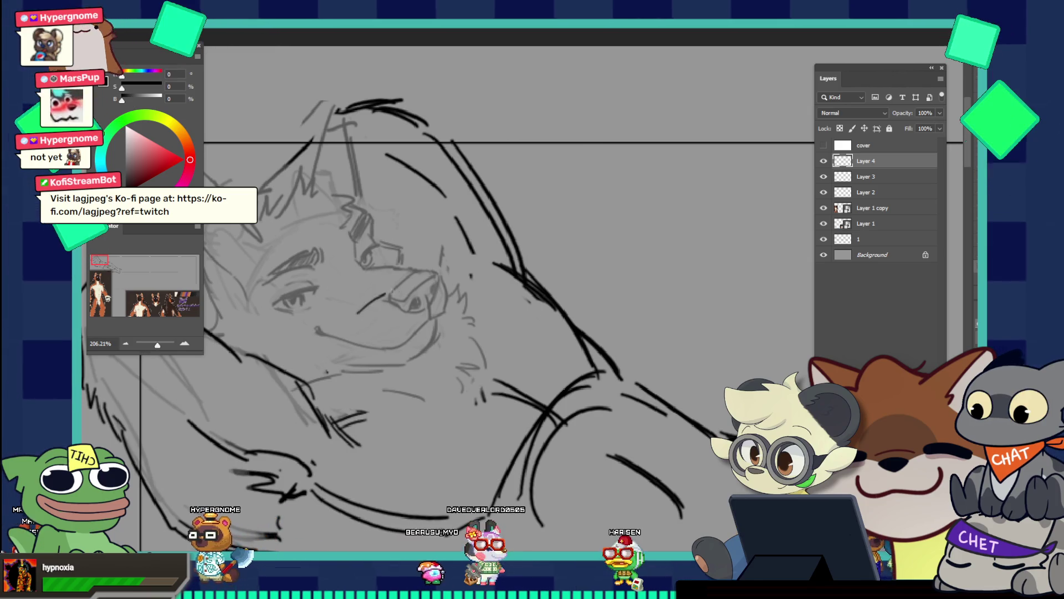
pyautogui.press('v')
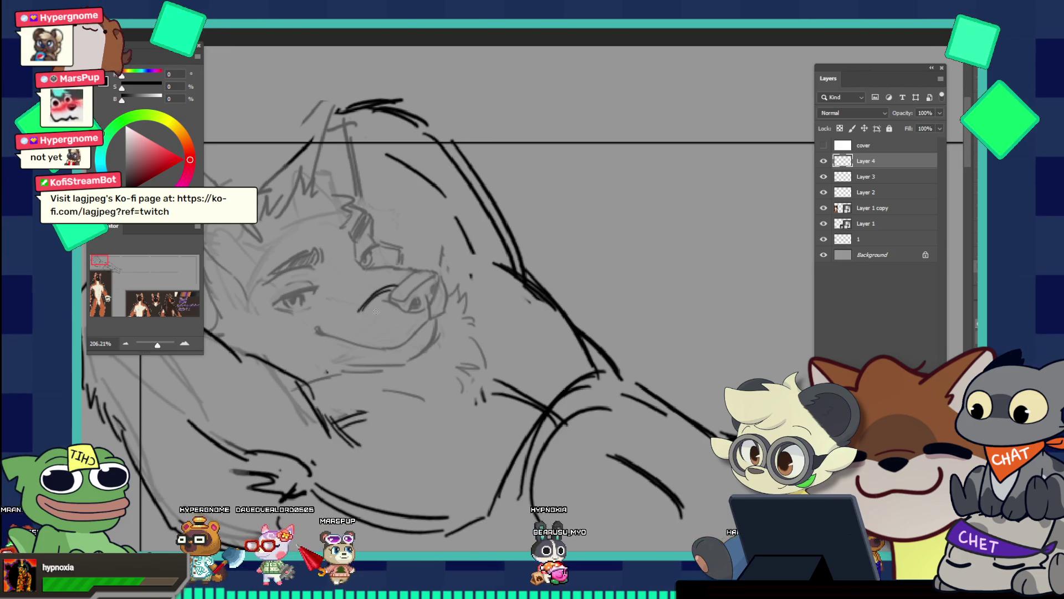
pyautogui.press('v')
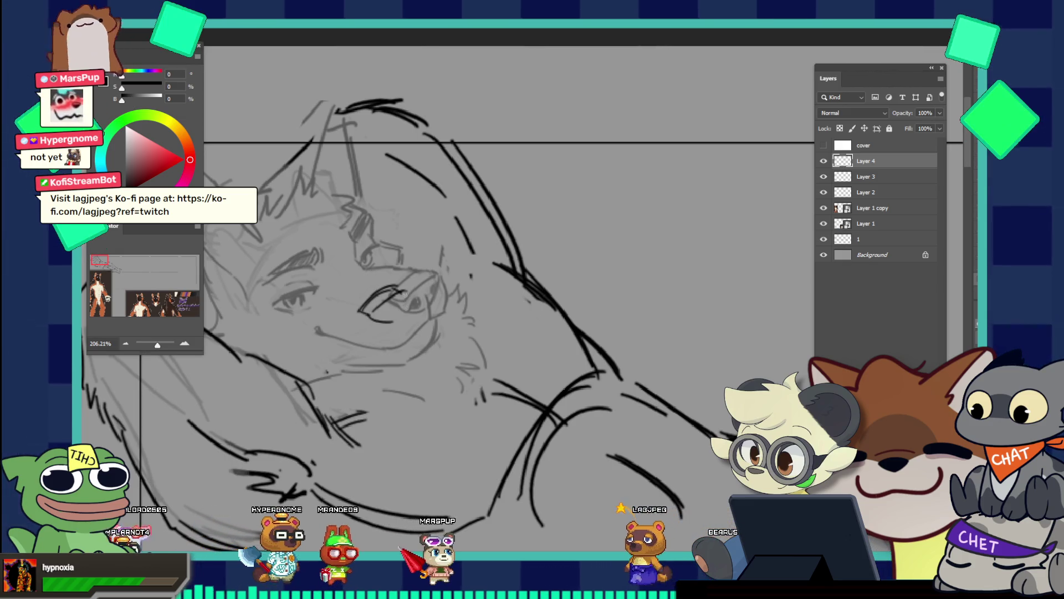
pyautogui.press('b')
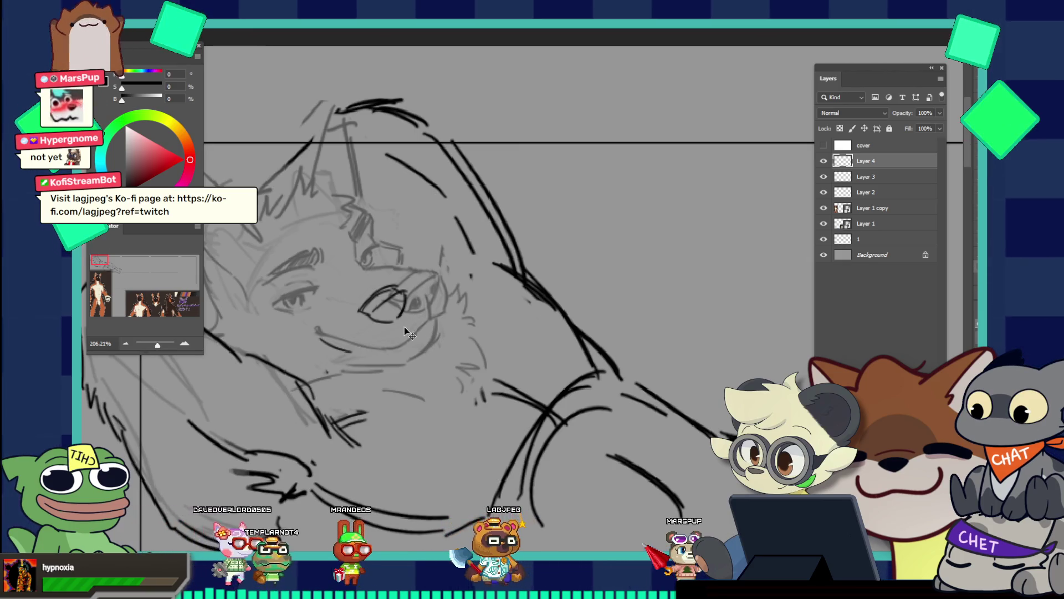
# Ink the eye outline in dark strokes, extending it down and to the right
pyautogui.moveTo(381, 348); pyautogui.dragTo(415, 326)
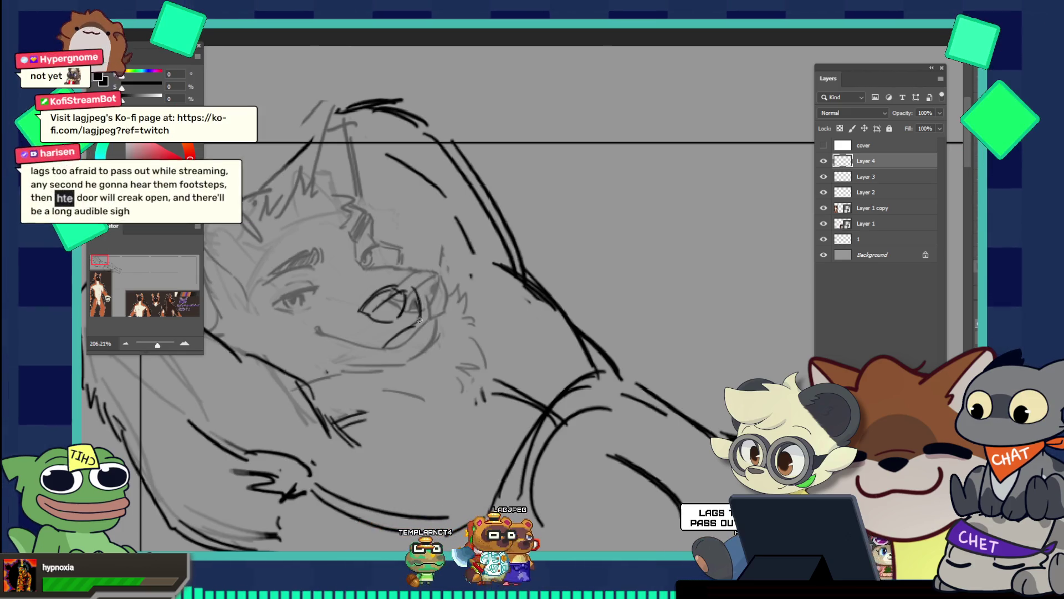
pyautogui.moveTo(365, 269); pyautogui.dragTo(389, 281)
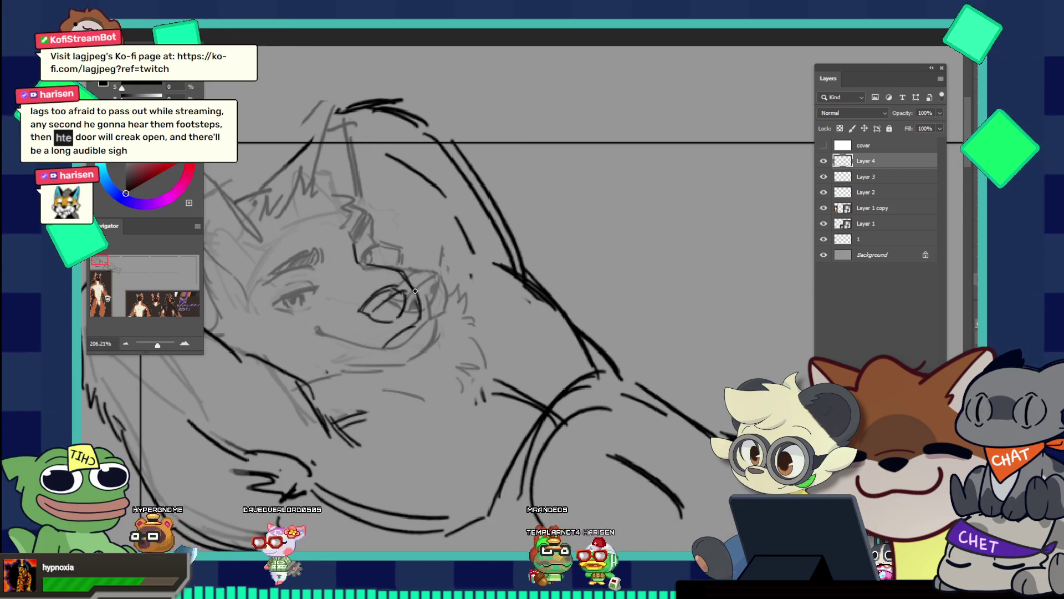
pyautogui.scroll(-3, 408, 257)
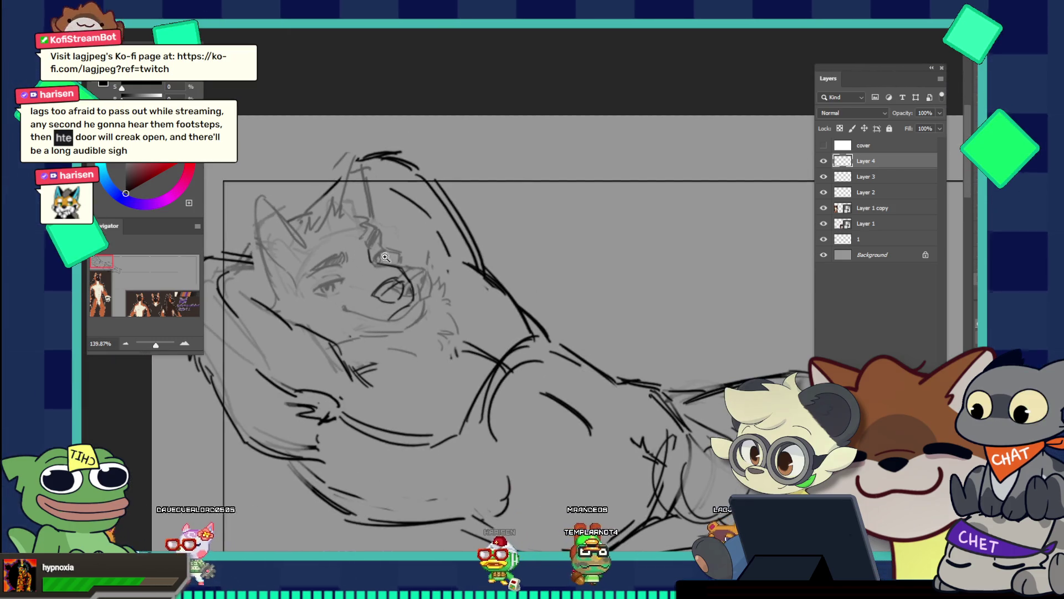
pyautogui.scroll(3, 427, 255)
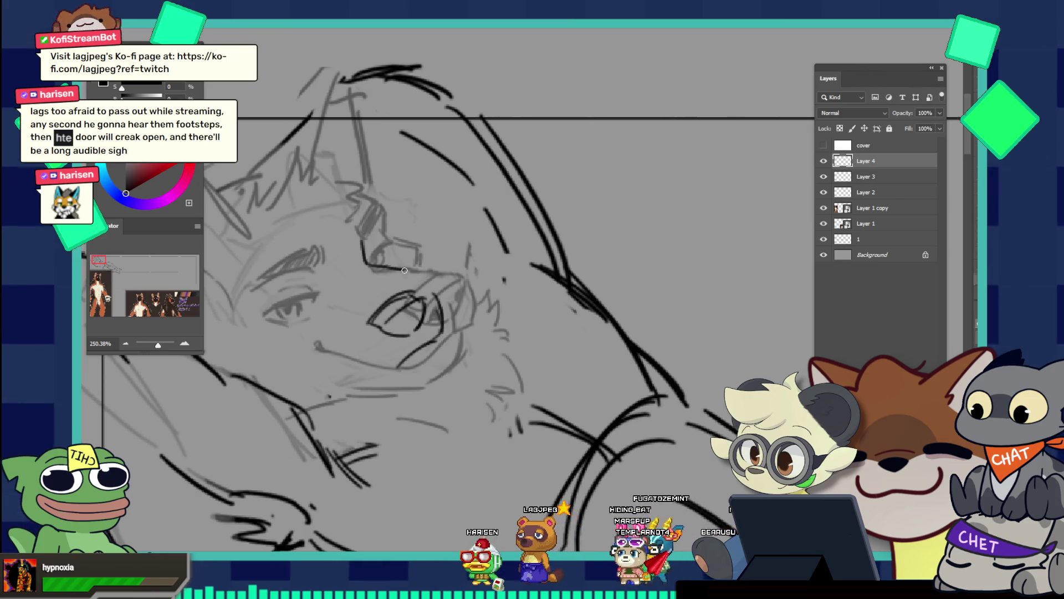
pyautogui.moveTo(399, 267); pyautogui.dragTo(434, 294)
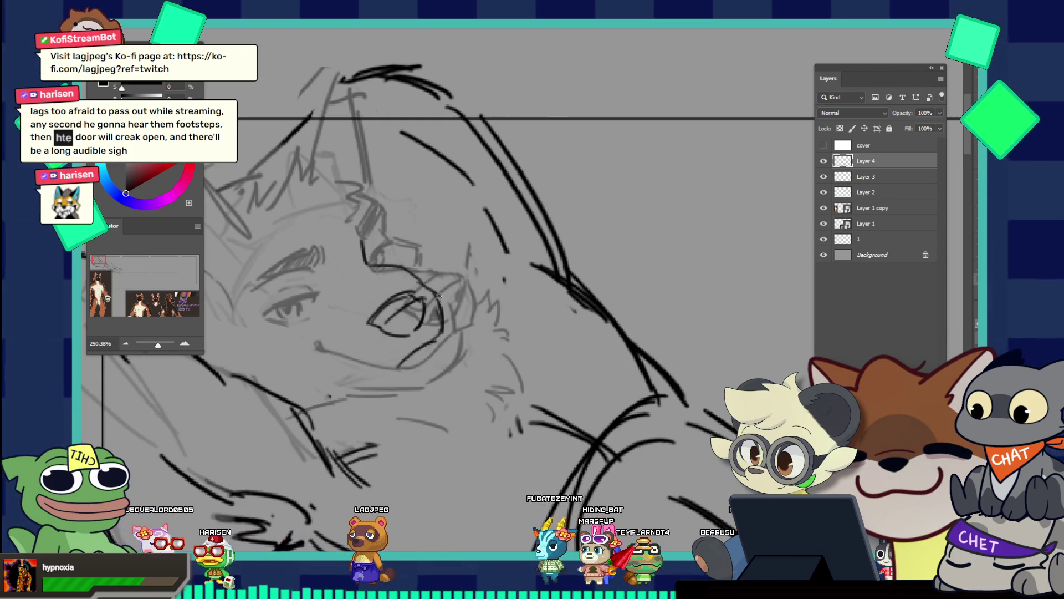
pyautogui.moveTo(429, 274); pyautogui.dragTo(372, 227)
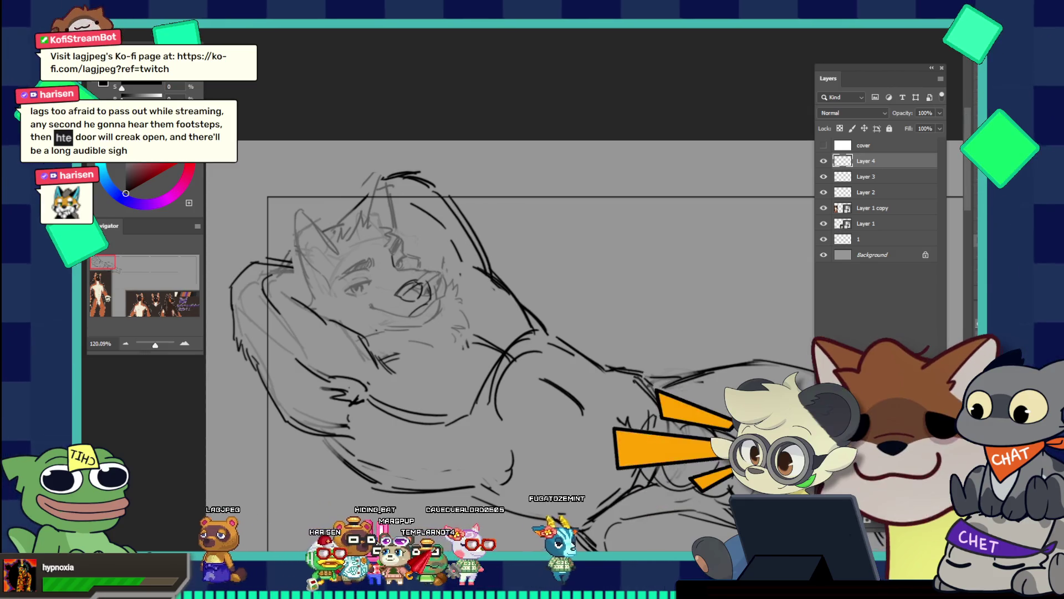
# Redraw the eye curve in dark ink and draw the mouth line with a mark at its corner
pyautogui.scroll(5, 460, 274)
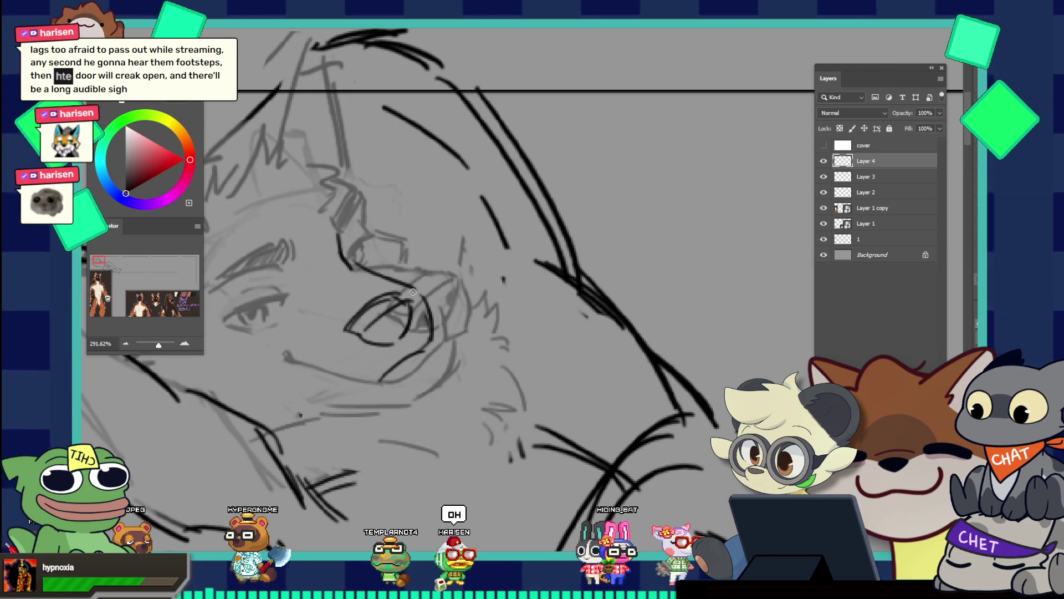
pyautogui.moveTo(354, 267)
pyautogui.mouseDown()
pyautogui.moveTo(420, 294)
pyautogui.moveTo(428, 323)
pyautogui.mouseUp()
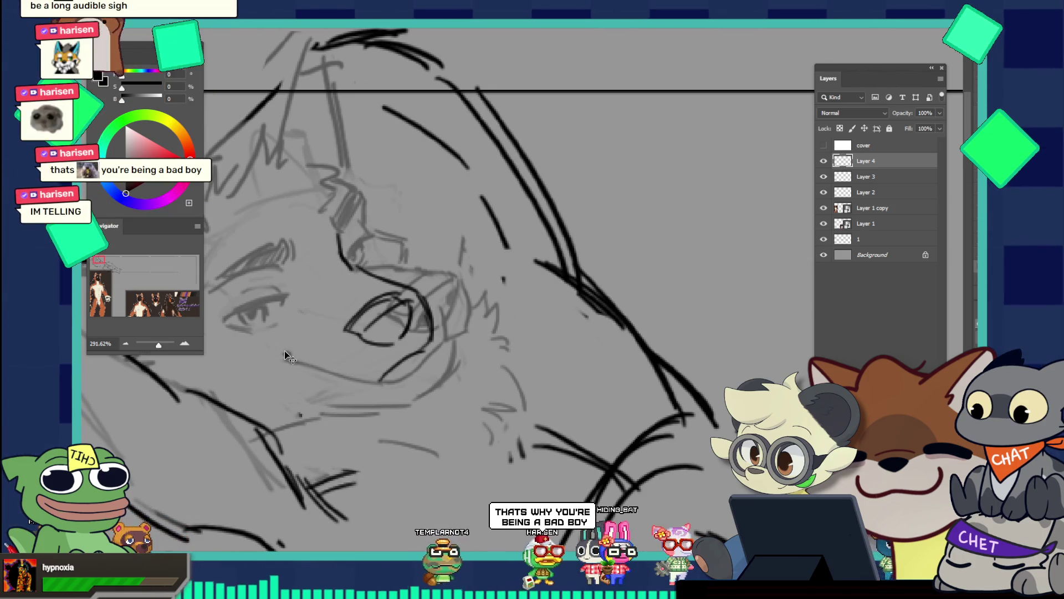
pyautogui.moveTo(276, 349); pyautogui.dragTo(285, 352)
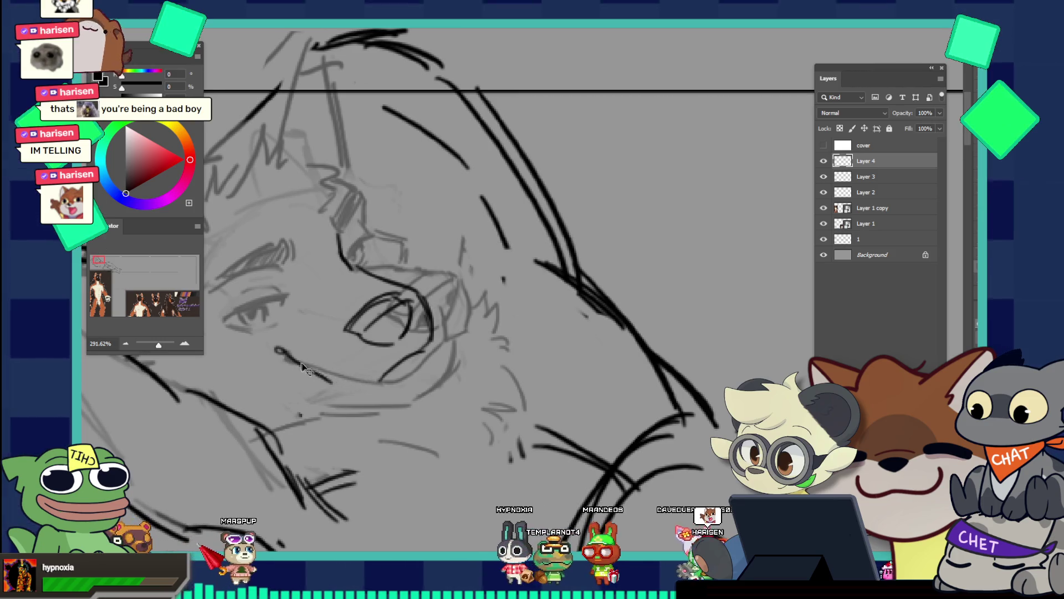
pyautogui.moveTo(286, 356)
pyautogui.mouseDown()
pyautogui.moveTo(376, 386)
pyautogui.moveTo(428, 351)
pyautogui.mouseUp()
# Add two short dark lines below the eye, then view the whole figure
pyautogui.scroll(-5, 442, 301)
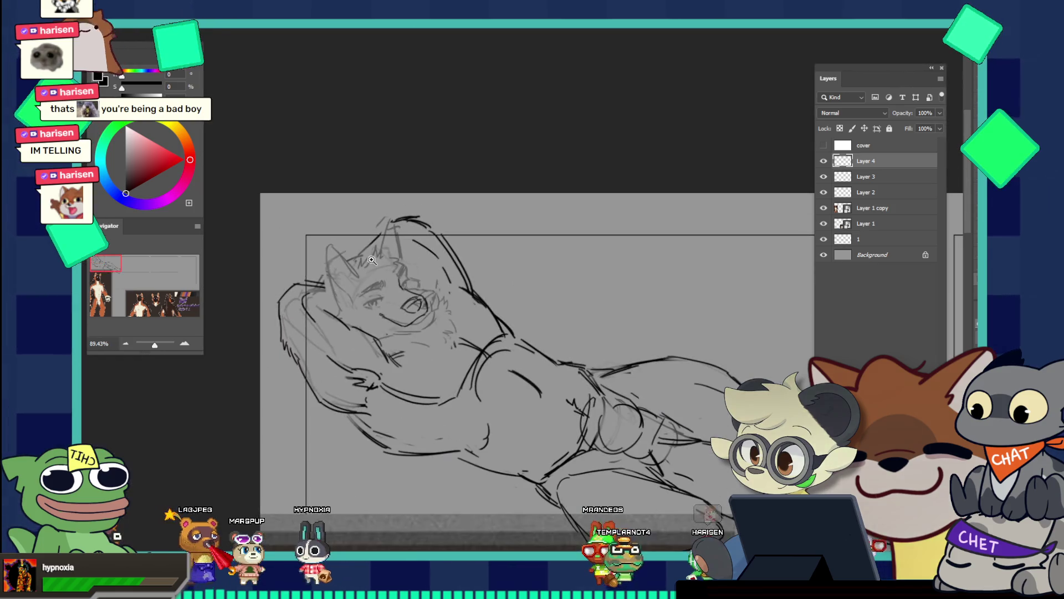
pyautogui.scroll(5, 435, 292)
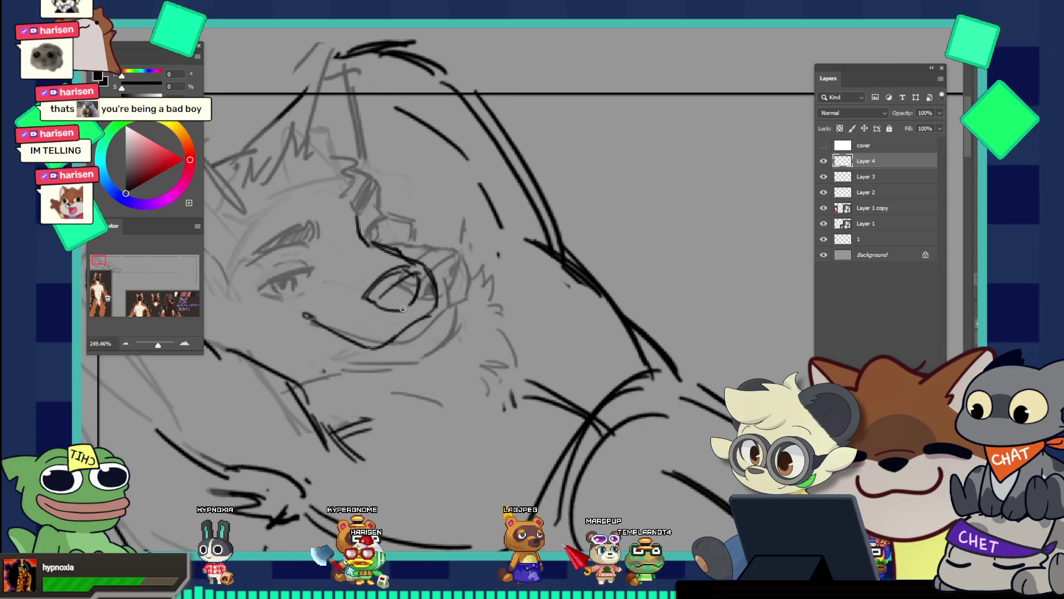
pyautogui.moveTo(404, 303); pyautogui.dragTo(412, 320)
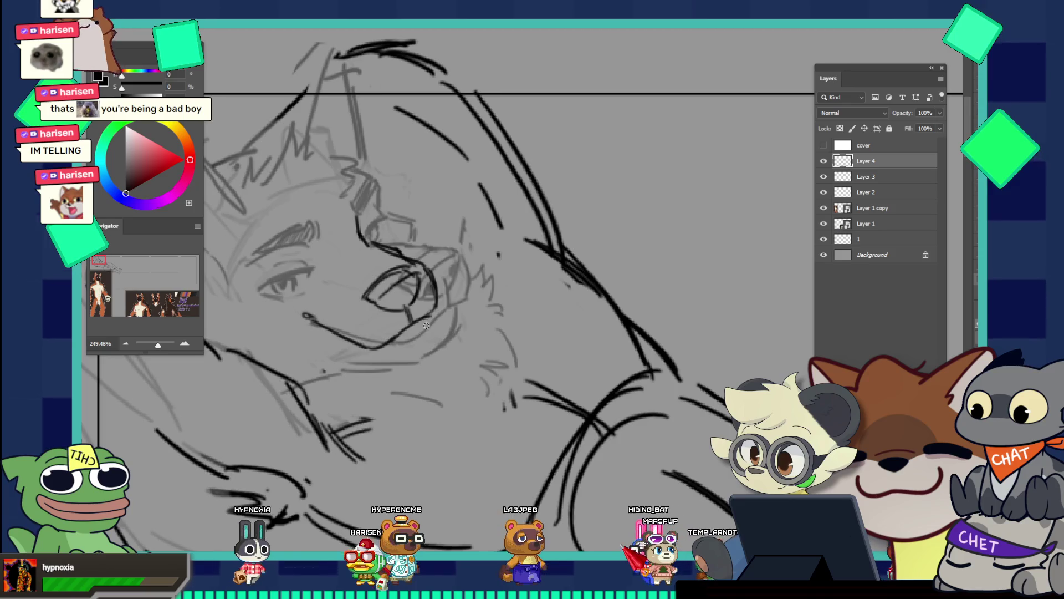
pyautogui.moveTo(425, 327); pyautogui.dragTo(426, 352)
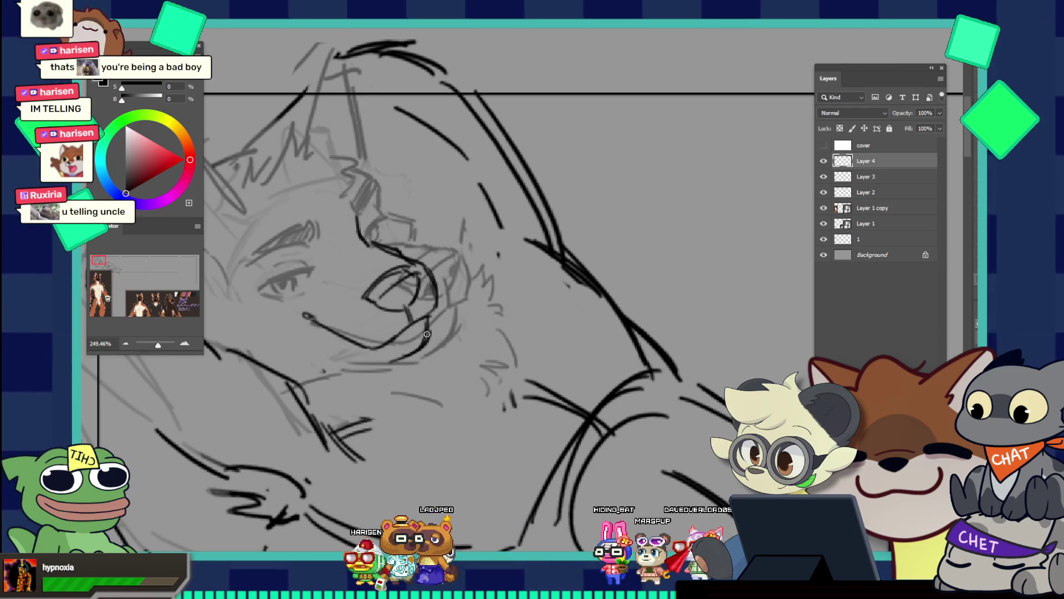
pyautogui.moveTo(426, 334); pyautogui.dragTo(363, 267)
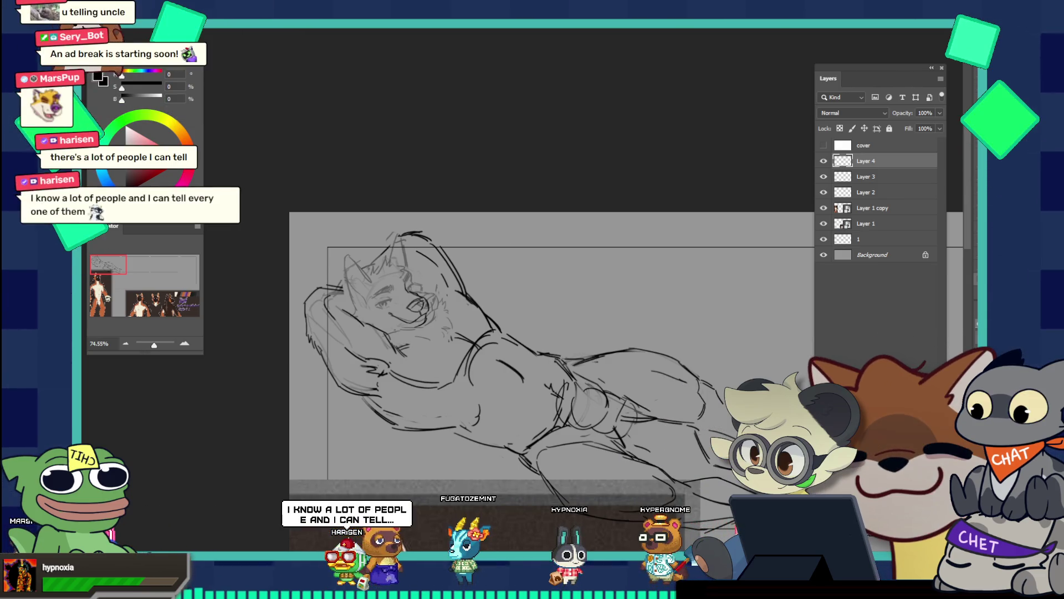
# Zoom in on the nose and add a dark mark inside it plus a curved stroke beside it
pyautogui.moveTo(397, 285)
pyautogui.mouseDown()
pyautogui.moveTo(445, 292)
pyautogui.moveTo(452, 252)
pyautogui.moveTo(469, 234)
pyautogui.mouseUp()
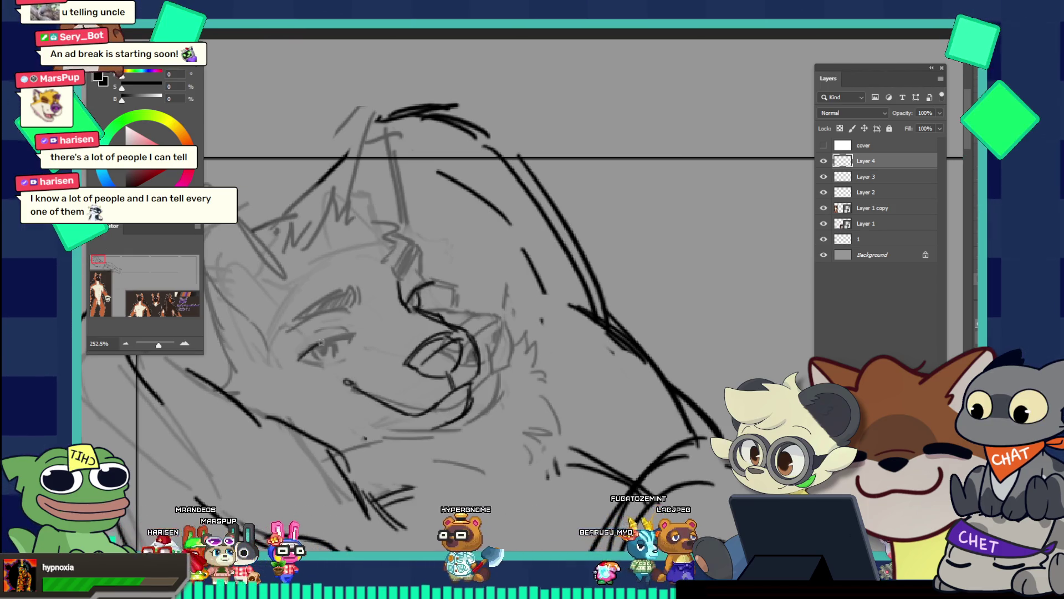
pyautogui.moveTo(348, 329); pyautogui.dragTo(328, 275)
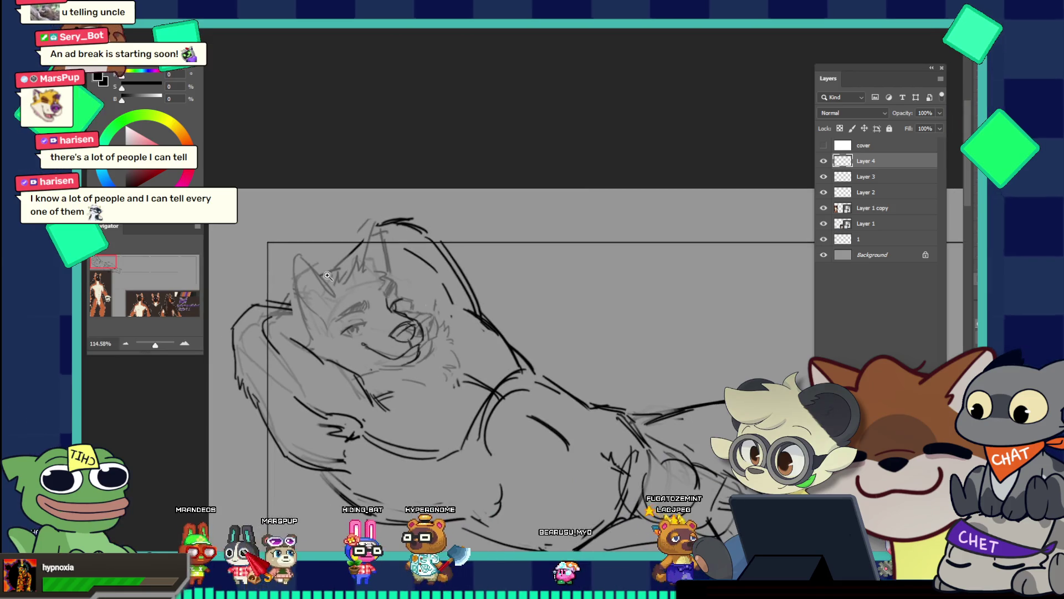
pyautogui.moveTo(420, 327); pyautogui.dragTo(438, 365)
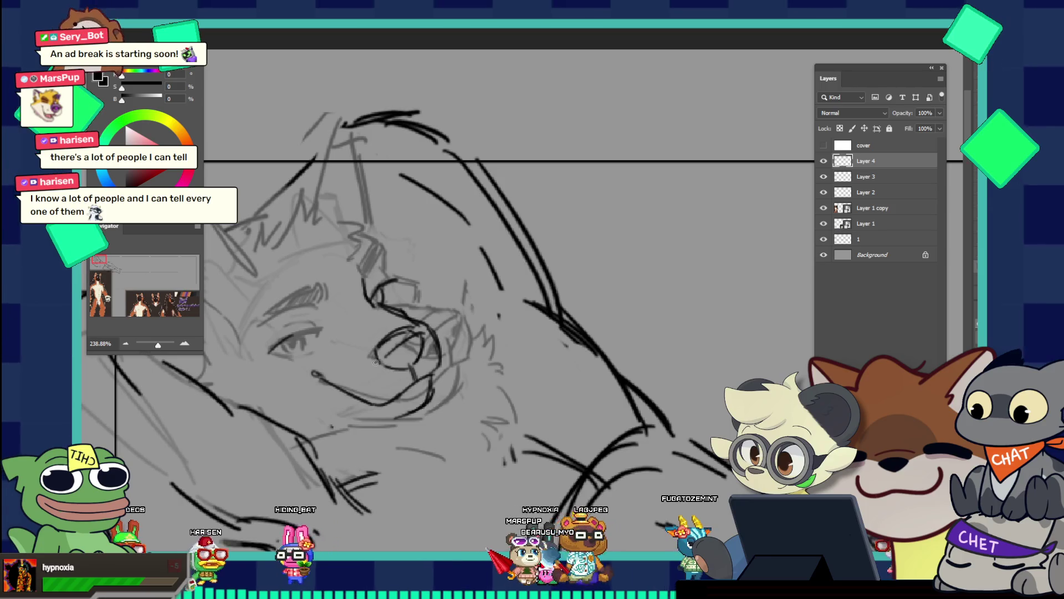
pyautogui.moveTo(390, 364)
pyautogui.mouseDown()
pyautogui.moveTo(420, 359)
pyautogui.moveTo(371, 299)
pyautogui.mouseUp()
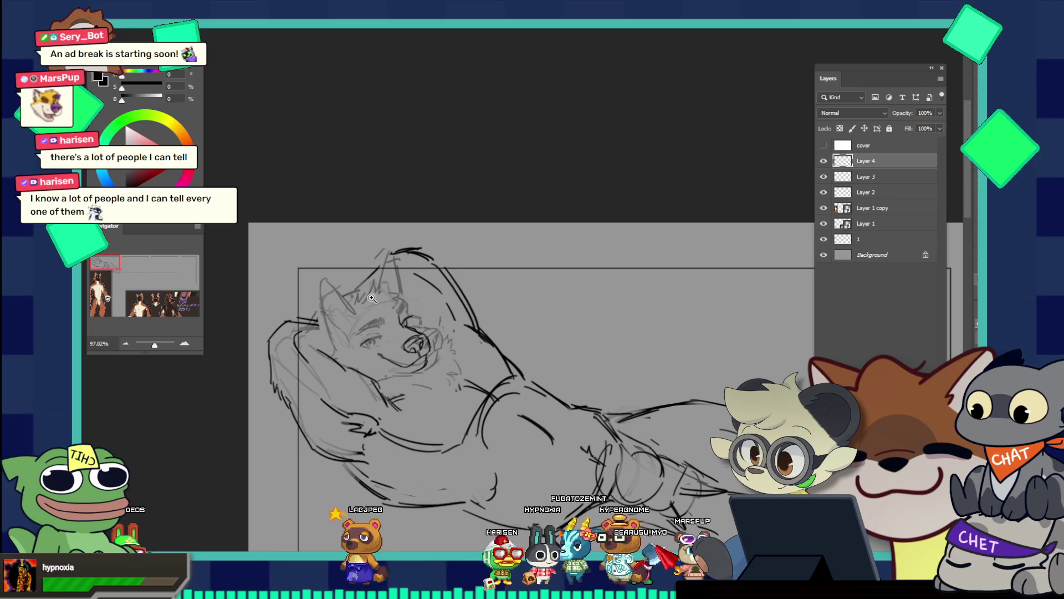
pyautogui.moveTo(372, 298); pyautogui.dragTo(474, 324)
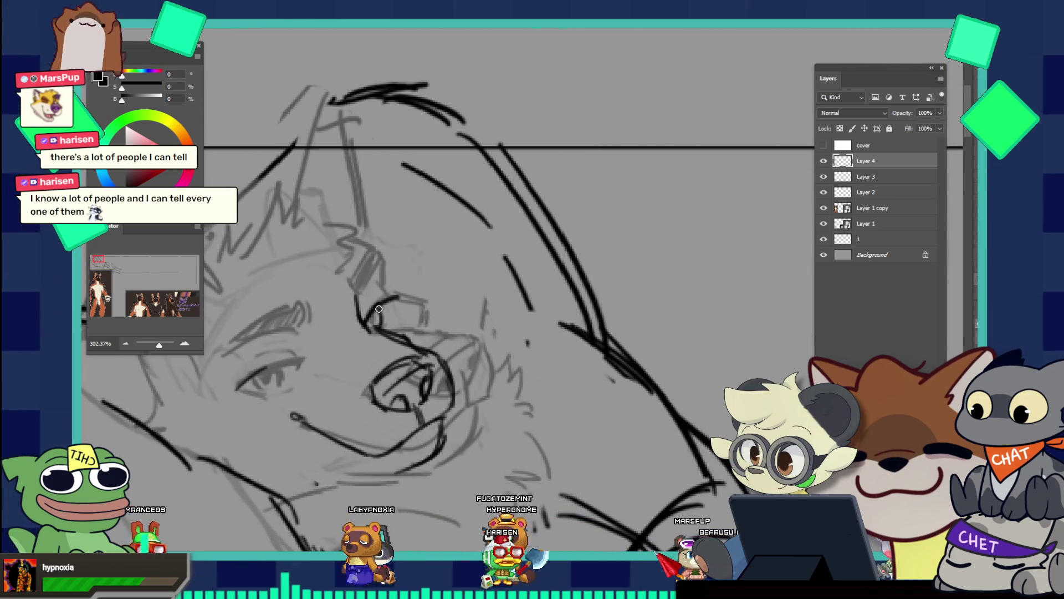
pyautogui.moveTo(379, 328); pyautogui.dragTo(396, 300)
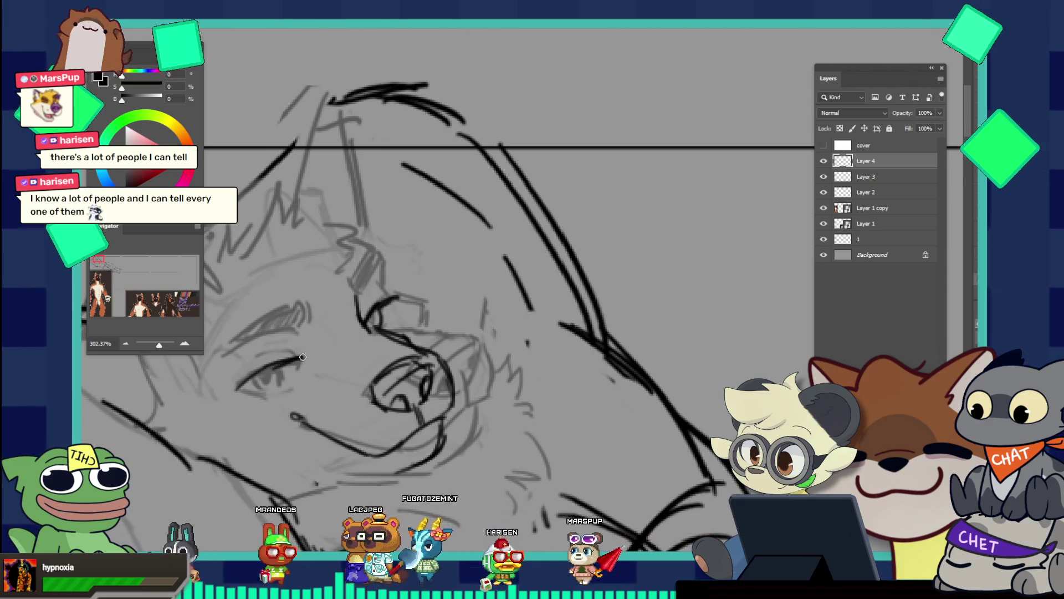
pyautogui.scroll(-5, 421, 298)
pyautogui.scroll(6, 457, 301)
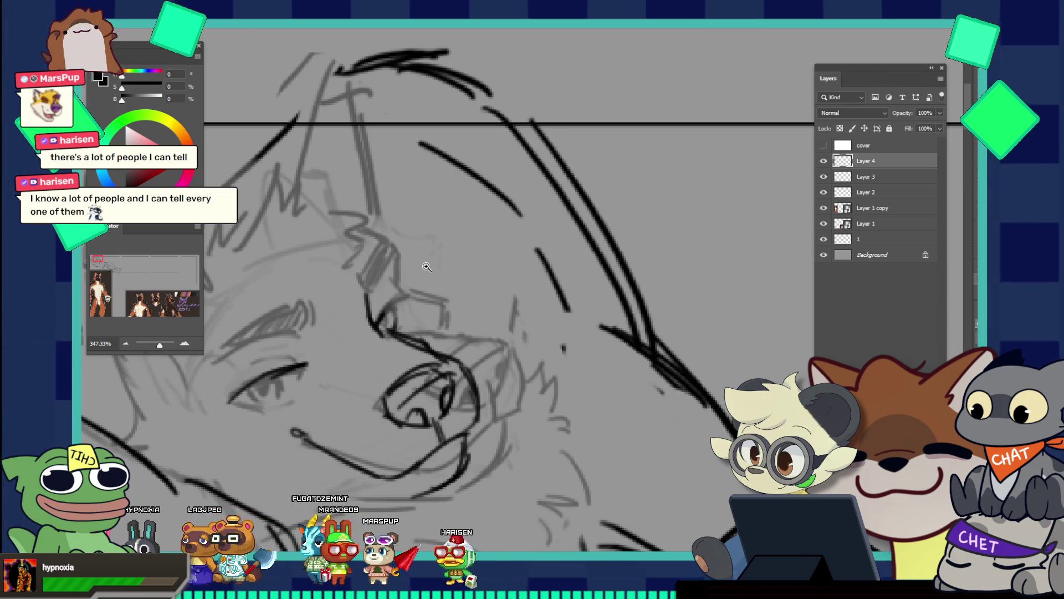
pyautogui.scroll(-5, 471, 360)
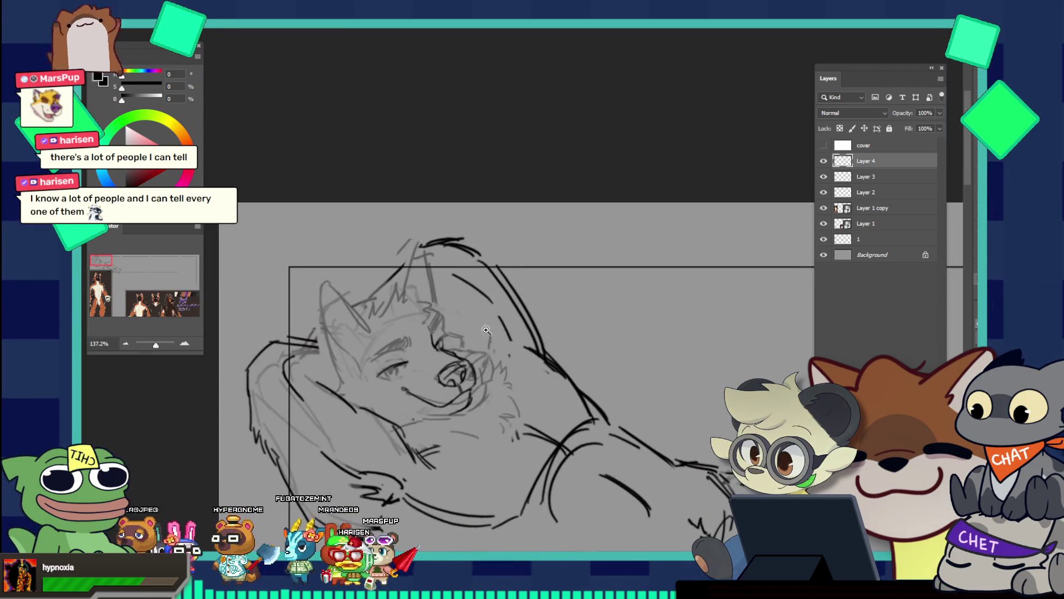
pyautogui.scroll(3, 481, 335)
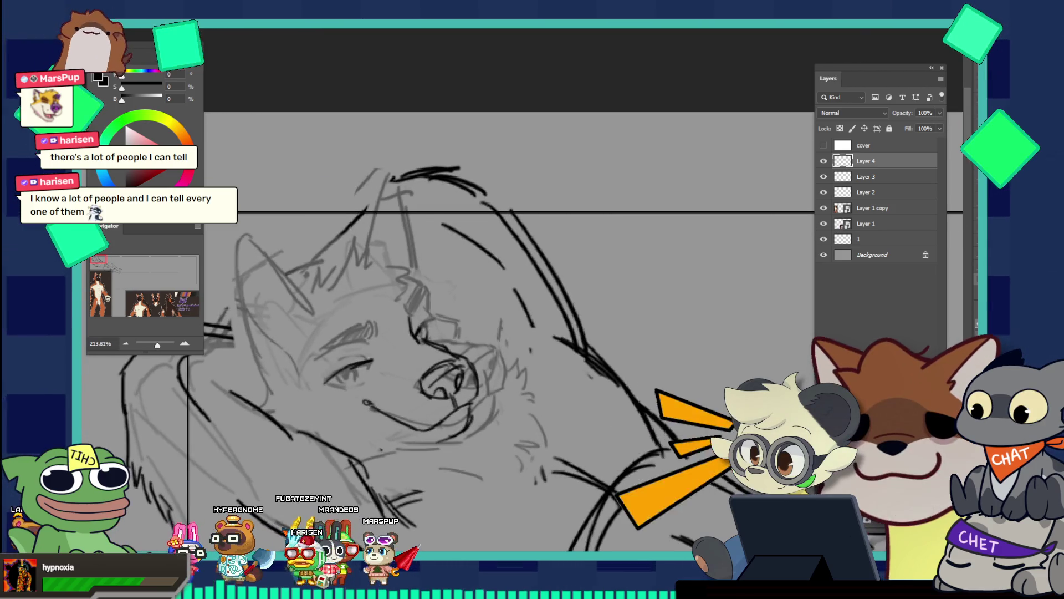
# Lasso the head of the faint Layer 3 sketch and duplicate it onto a new Layer 5 with Ctrl+J
pyautogui.click(823, 177)
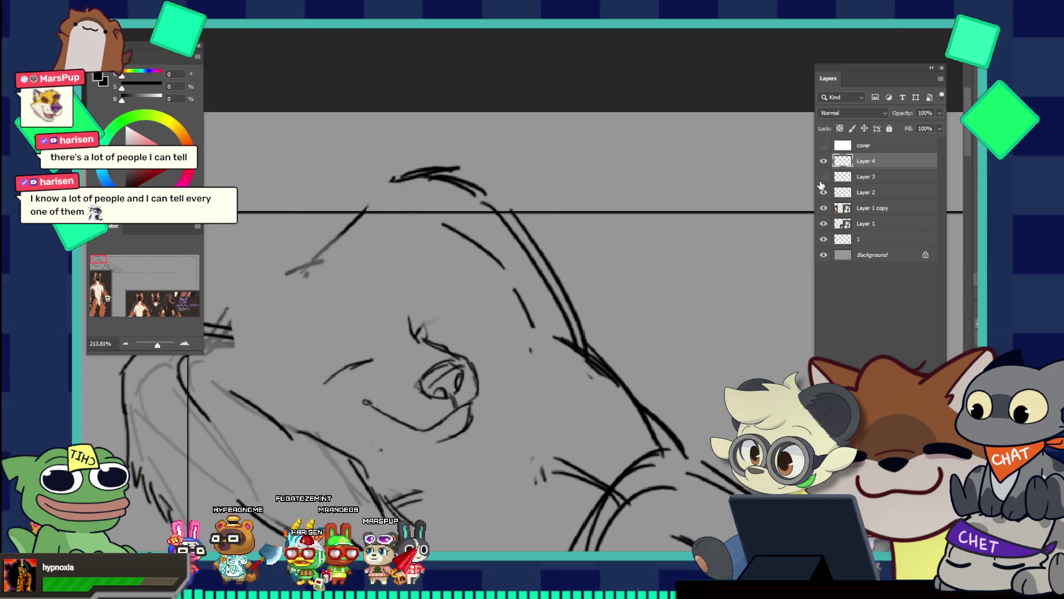
pyautogui.click(824, 177)
pyautogui.click(869, 178)
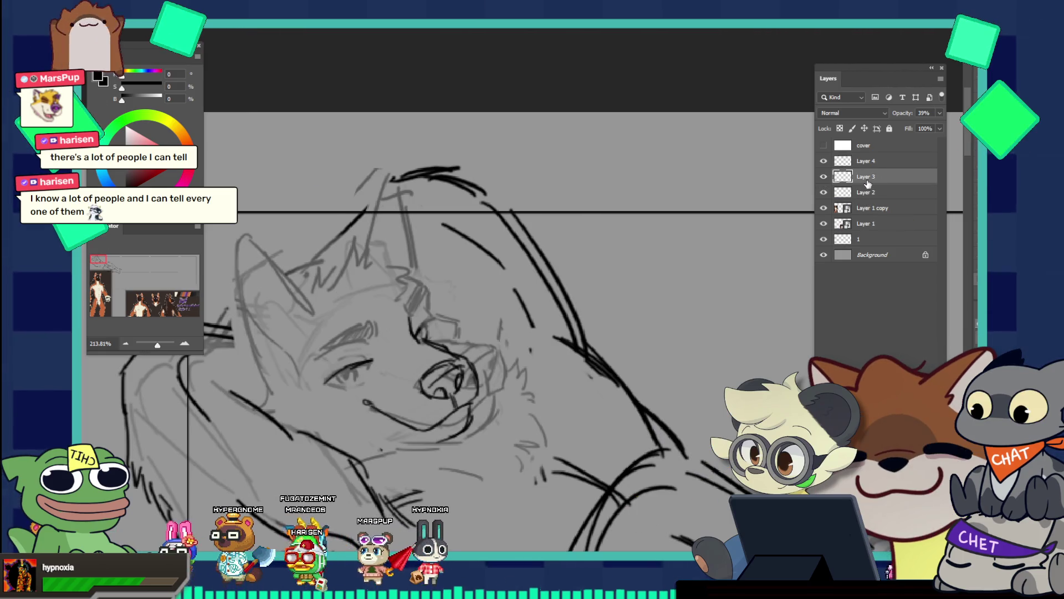
pyautogui.moveTo(247, 212); pyautogui.dragTo(242, 335)
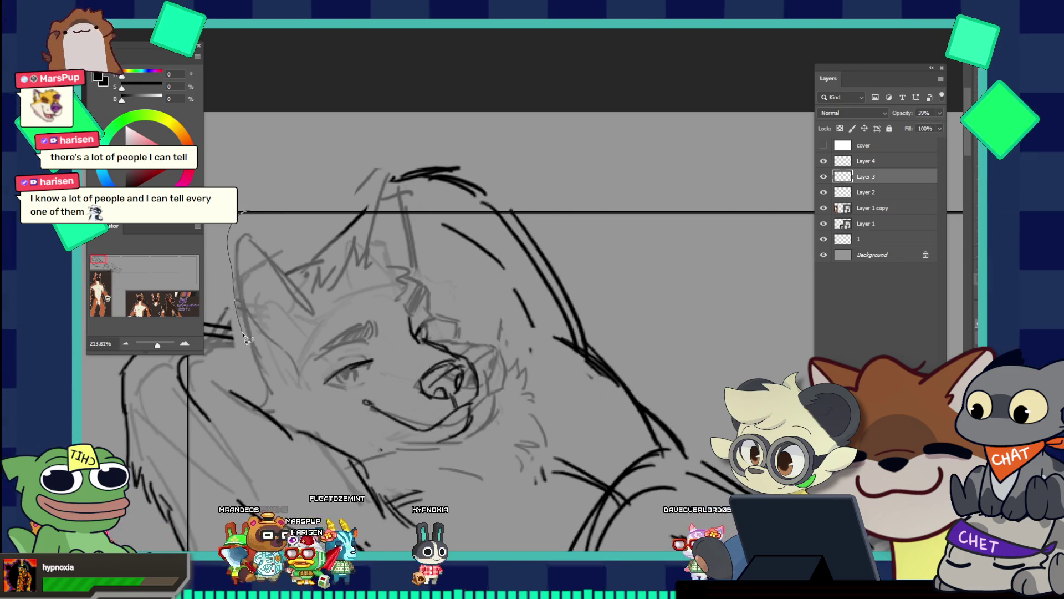
pyautogui.moveTo(257, 399); pyautogui.dragTo(322, 430)
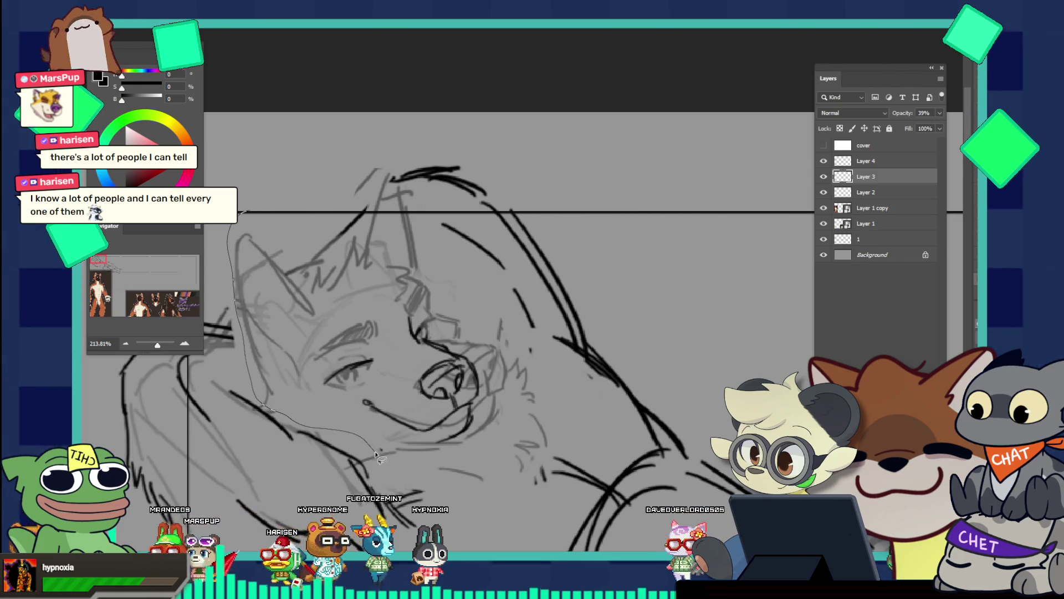
pyautogui.moveTo(466, 489)
pyautogui.mouseDown()
pyautogui.moveTo(457, 463)
pyautogui.moveTo(465, 451)
pyautogui.mouseUp()
pyautogui.moveTo(488, 402); pyautogui.dragTo(464, 357)
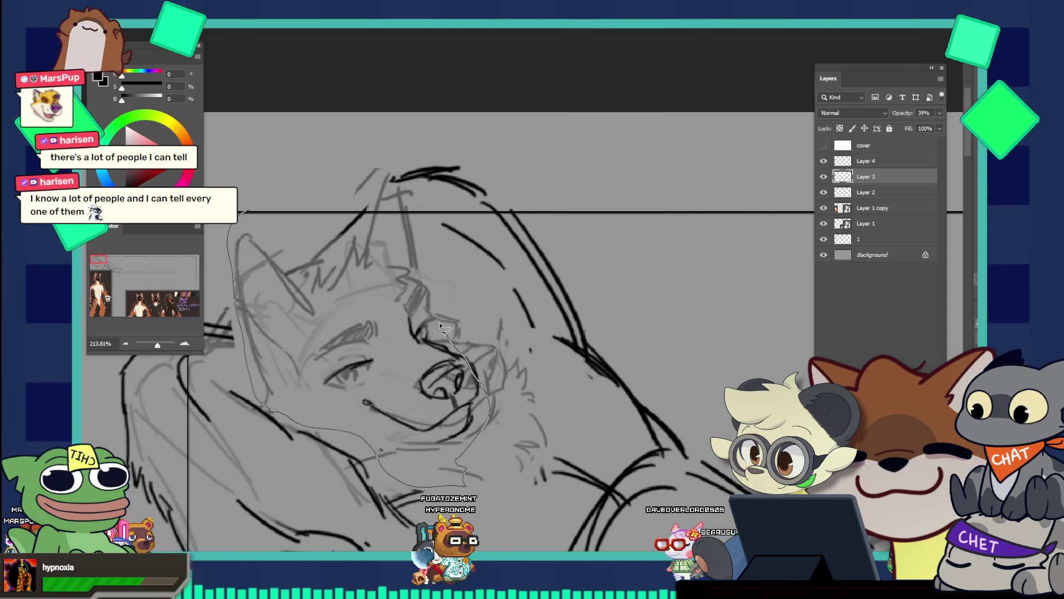
pyautogui.moveTo(438, 271); pyautogui.dragTo(329, 143)
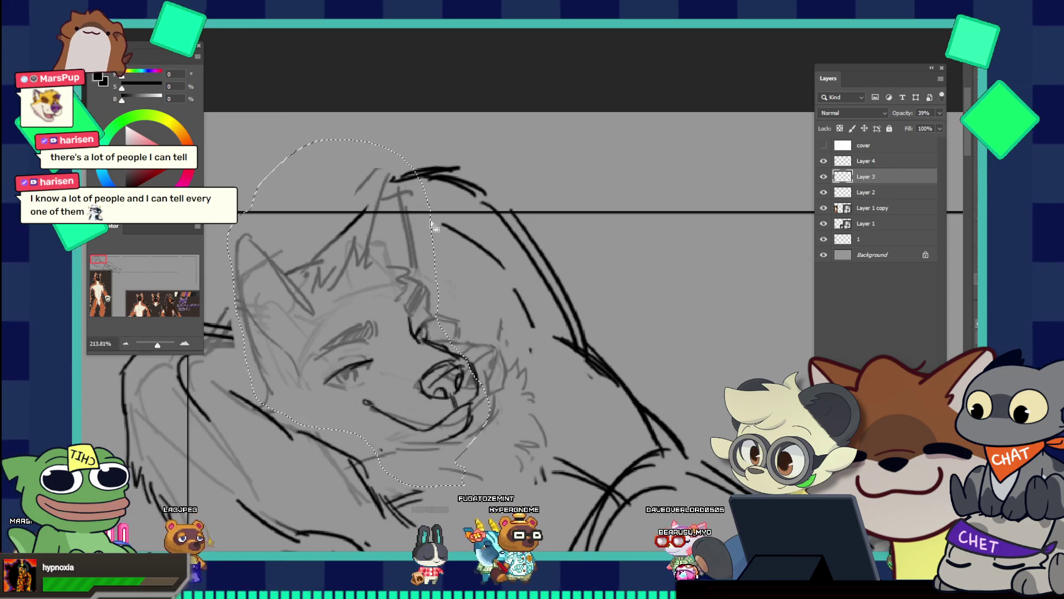
pyautogui.hotkey('ctrl', 'j')
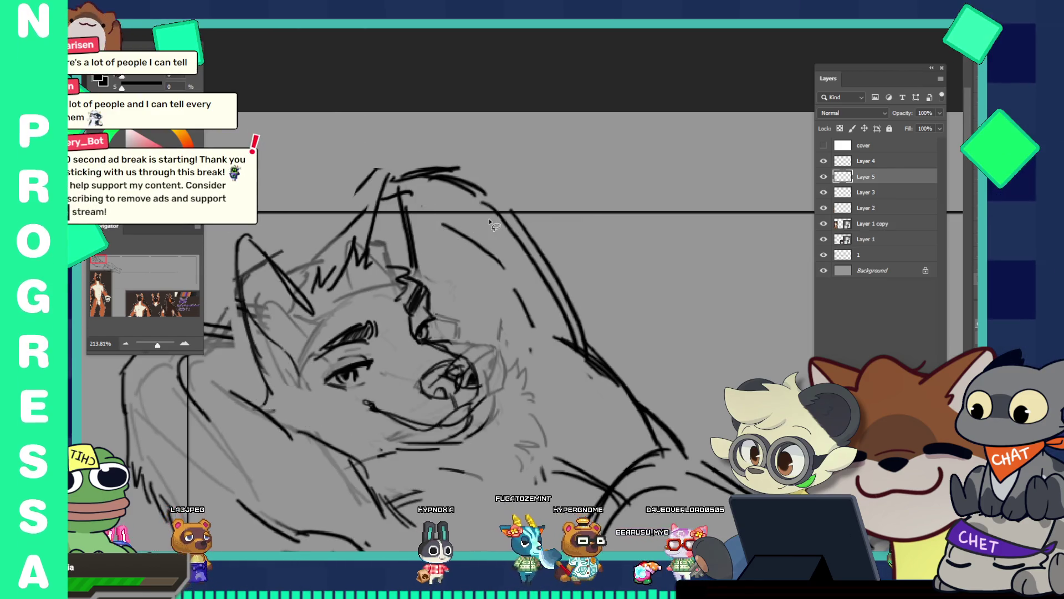
# With the brush on Layer 5, extend the brow line and add a new stroke near the chin
pyautogui.press('b')
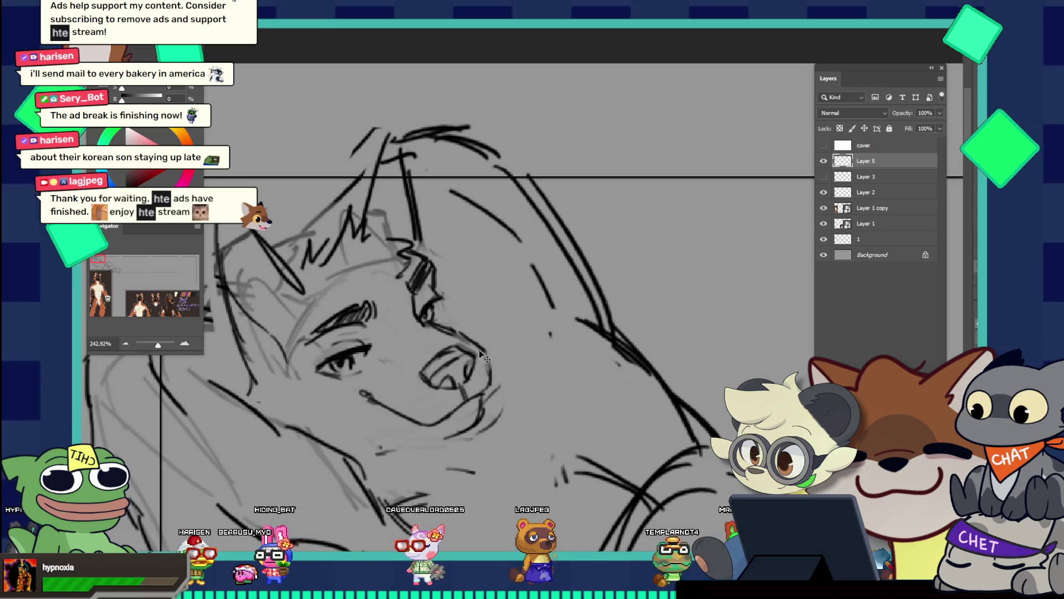
pyautogui.moveTo(436, 326); pyautogui.dragTo(462, 338)
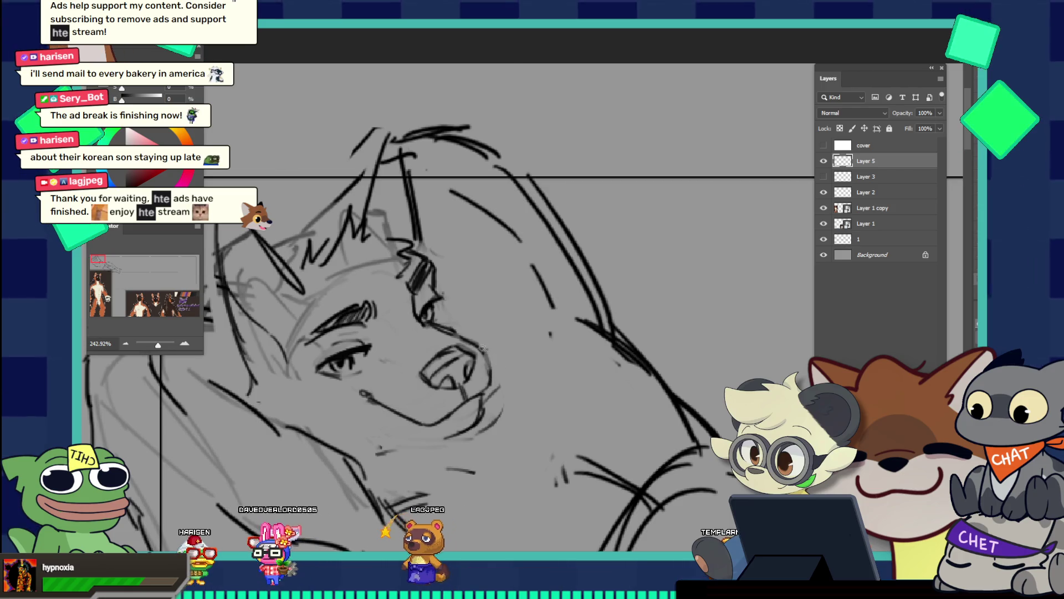
pyautogui.press('v')
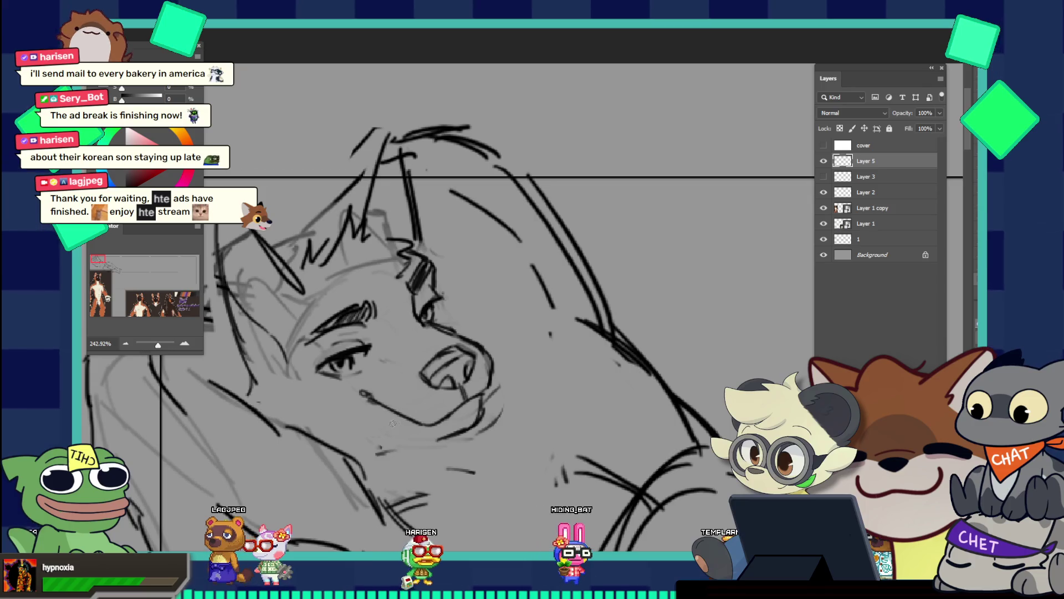
pyautogui.moveTo(348, 438); pyautogui.dragTo(390, 430)
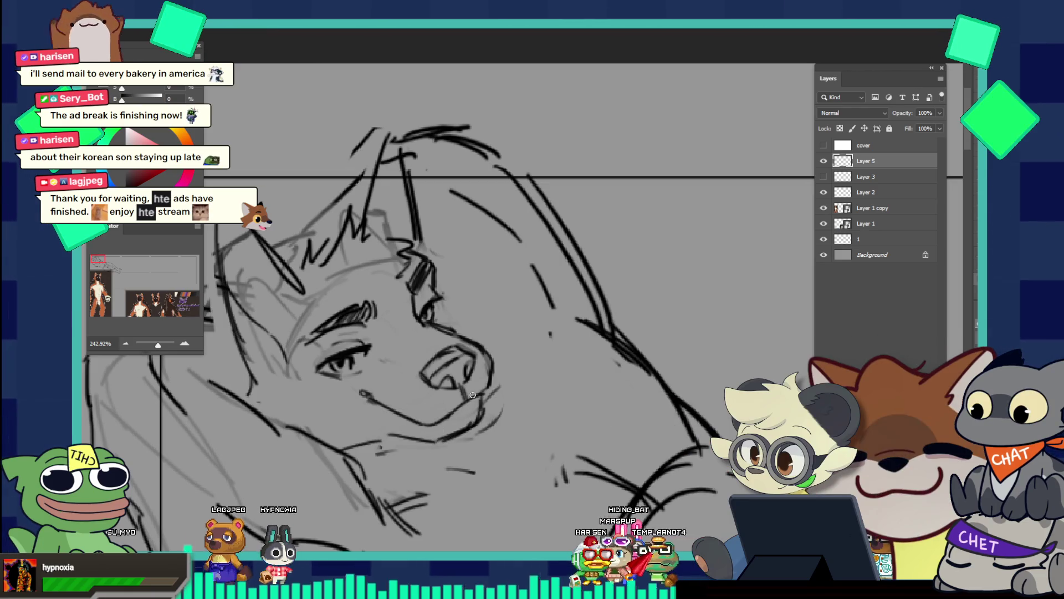
pyautogui.press(']')
pyautogui.press(']')
pyautogui.press(']')
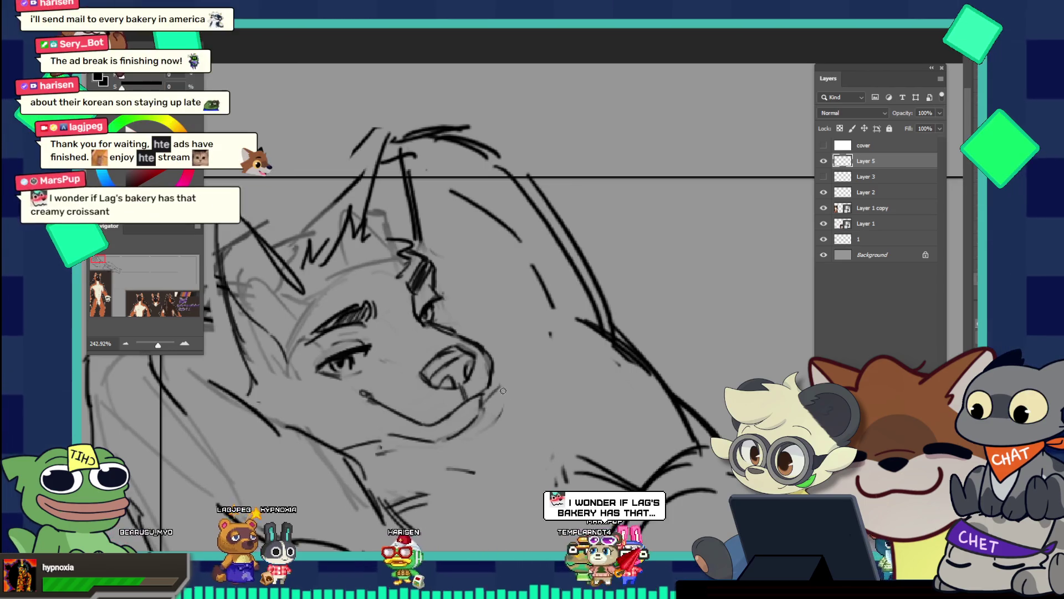
pyautogui.moveTo(482, 403); pyautogui.dragTo(455, 323)
pyautogui.moveTo(529, 363); pyautogui.dragTo(569, 359)
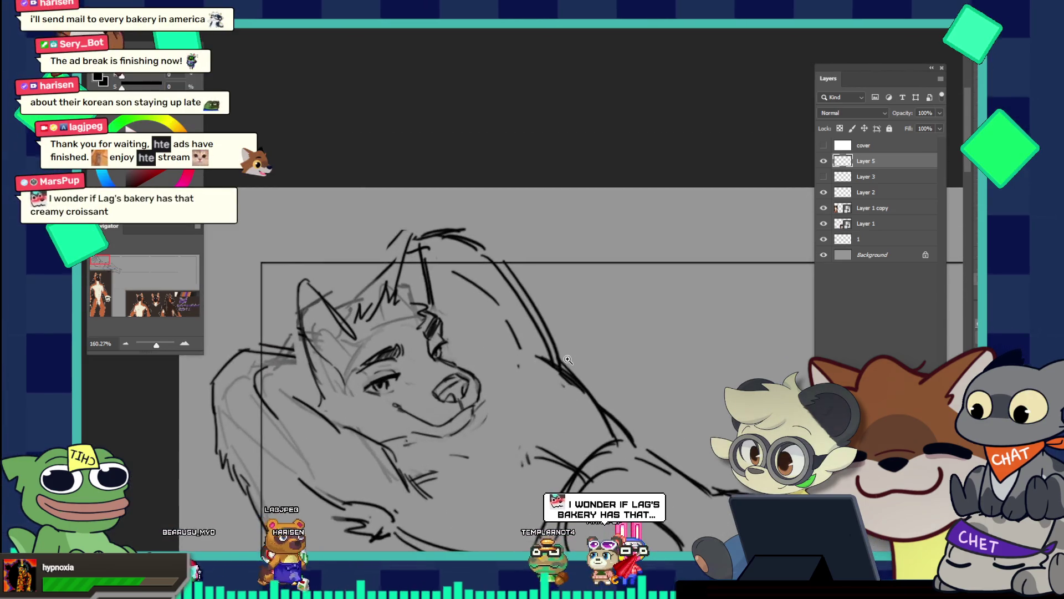
pyautogui.moveTo(480, 398); pyautogui.dragTo(515, 399)
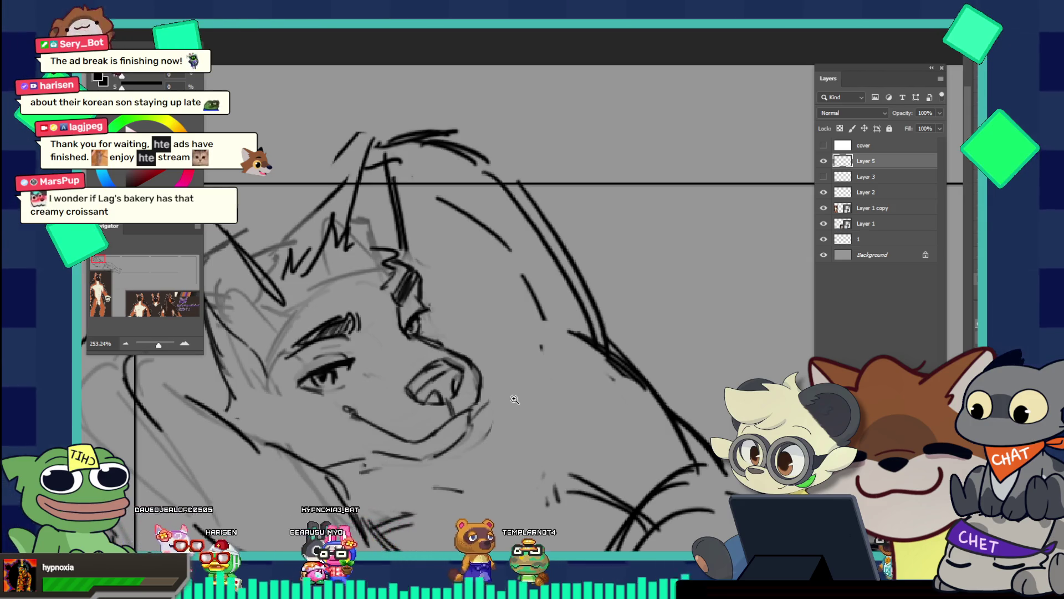
pyautogui.moveTo(547, 410)
pyautogui.mouseDown()
pyautogui.moveTo(493, 399)
pyautogui.moveTo(577, 362)
pyautogui.mouseUp()
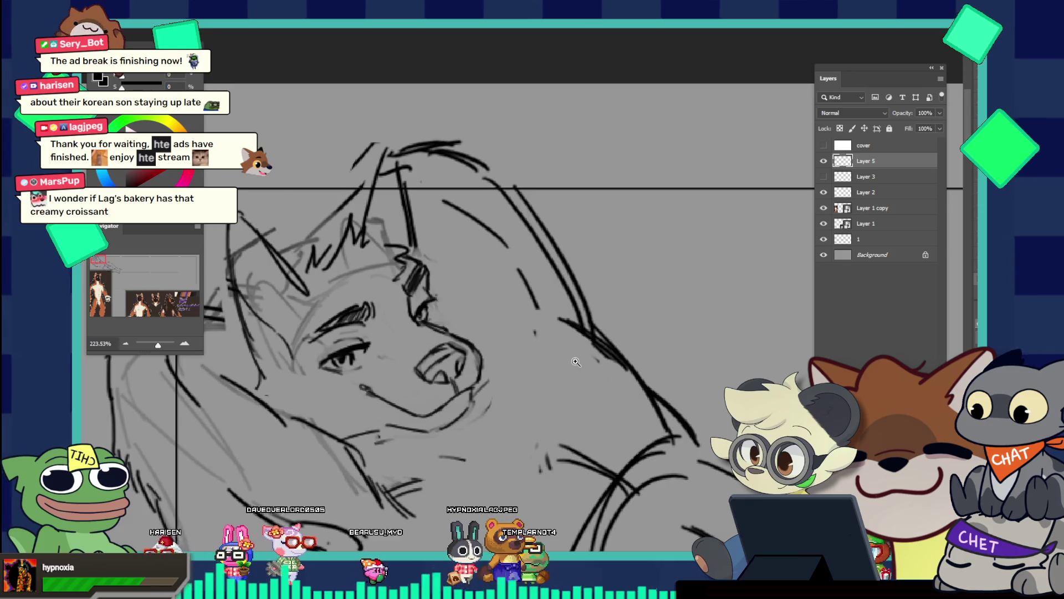
# Show Layer 3 again and add a short vertical stroke beside the muzzle
pyautogui.click(823, 178)
pyautogui.moveTo(458, 359); pyautogui.dragTo(471, 332)
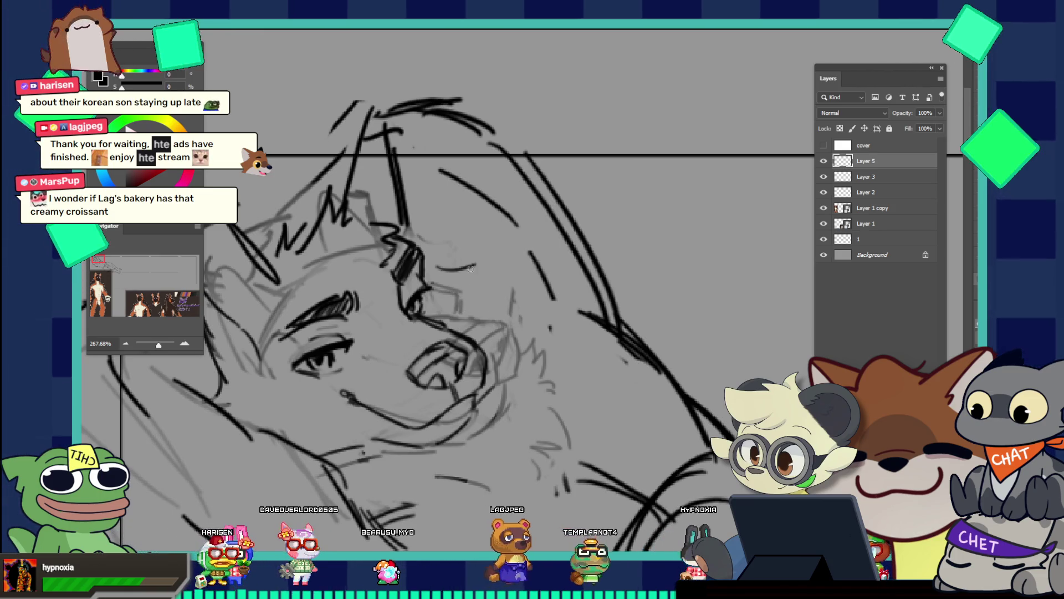
pyautogui.press('b')
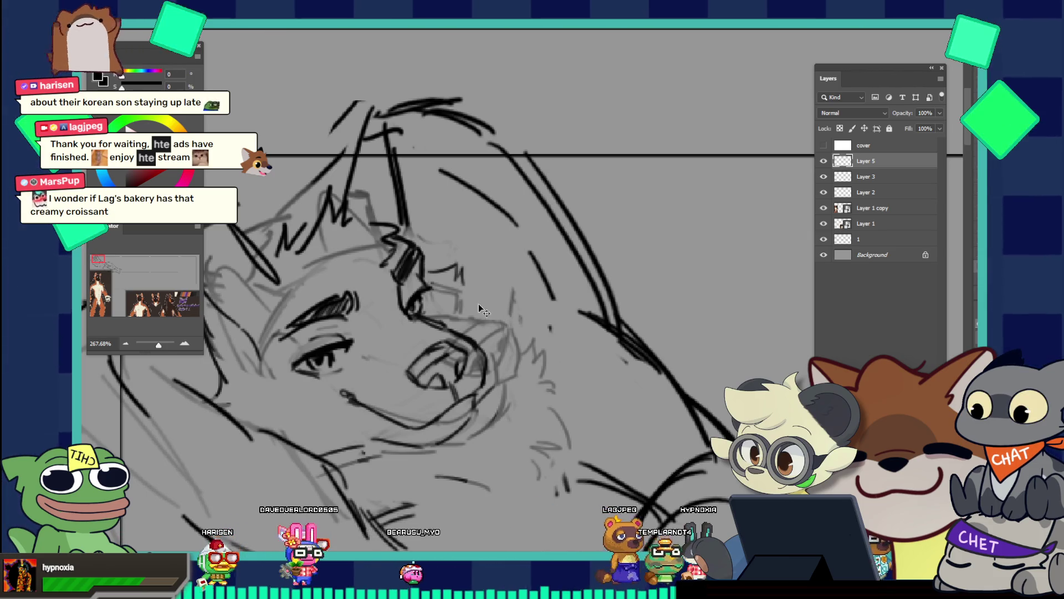
pyautogui.moveTo(467, 291); pyautogui.dragTo(471, 331)
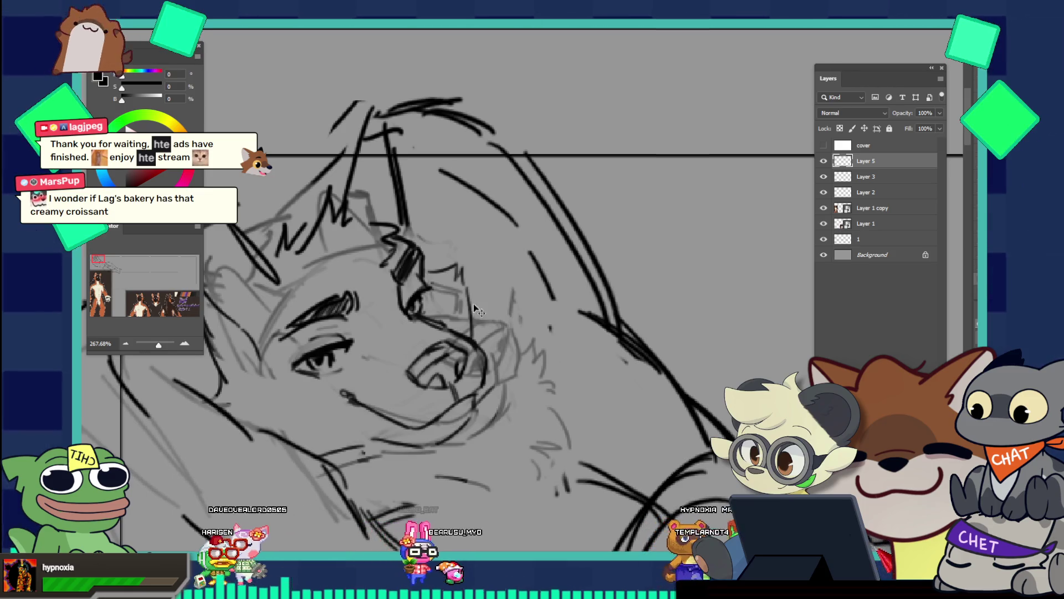
pyautogui.click(824, 191)
pyautogui.click(824, 192)
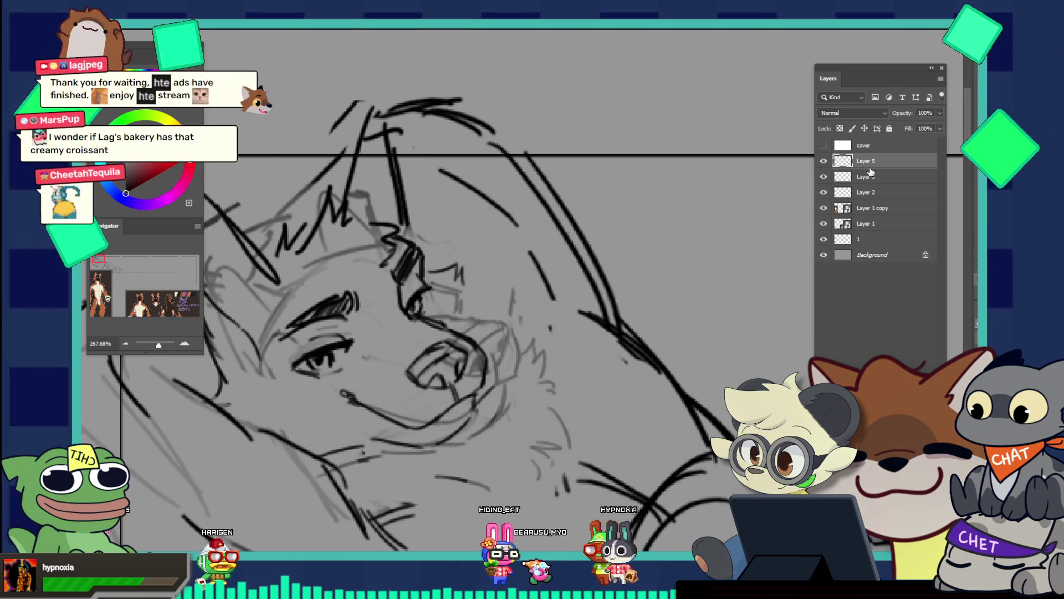
# Fade the Layer 3 sketch to 11% opacity and make Layer 5 the active inking layer
pyautogui.click(864, 176)
pyautogui.press('3')
pyautogui.press('9')
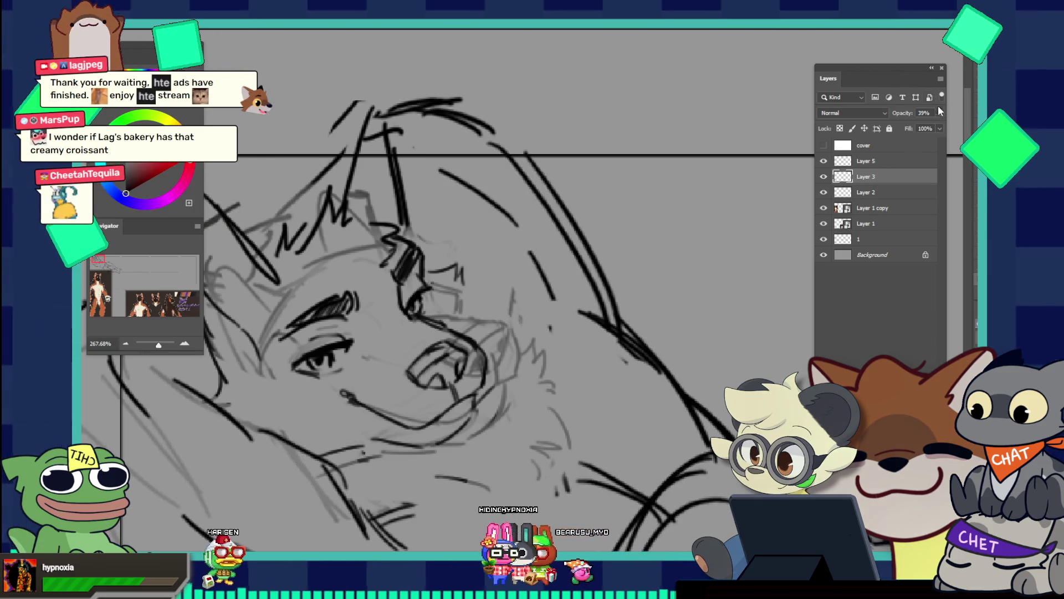
pyautogui.moveTo(939, 113); pyautogui.dragTo(893, 124)
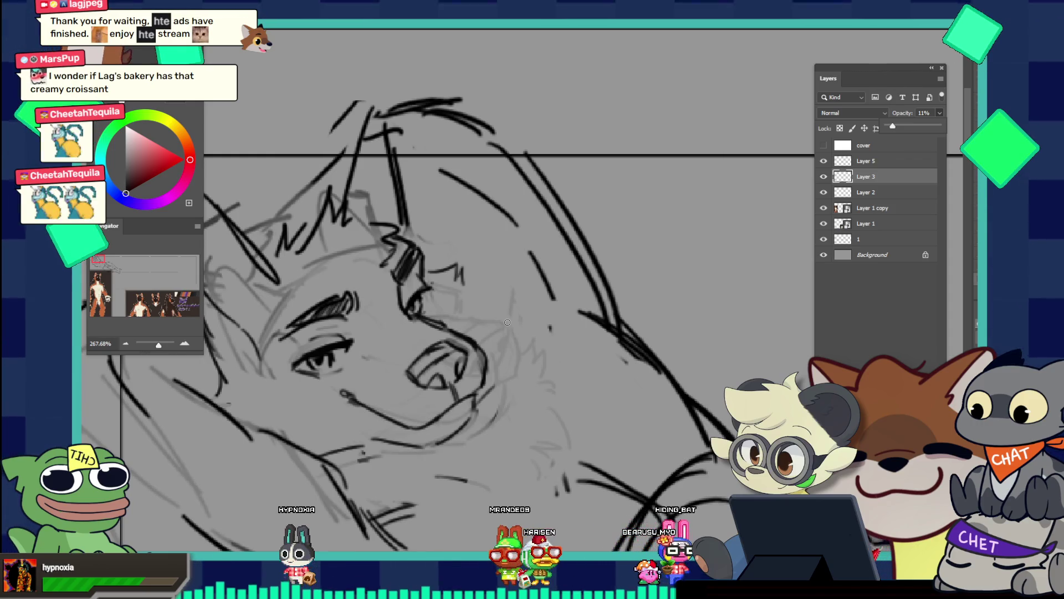
pyautogui.click(866, 161)
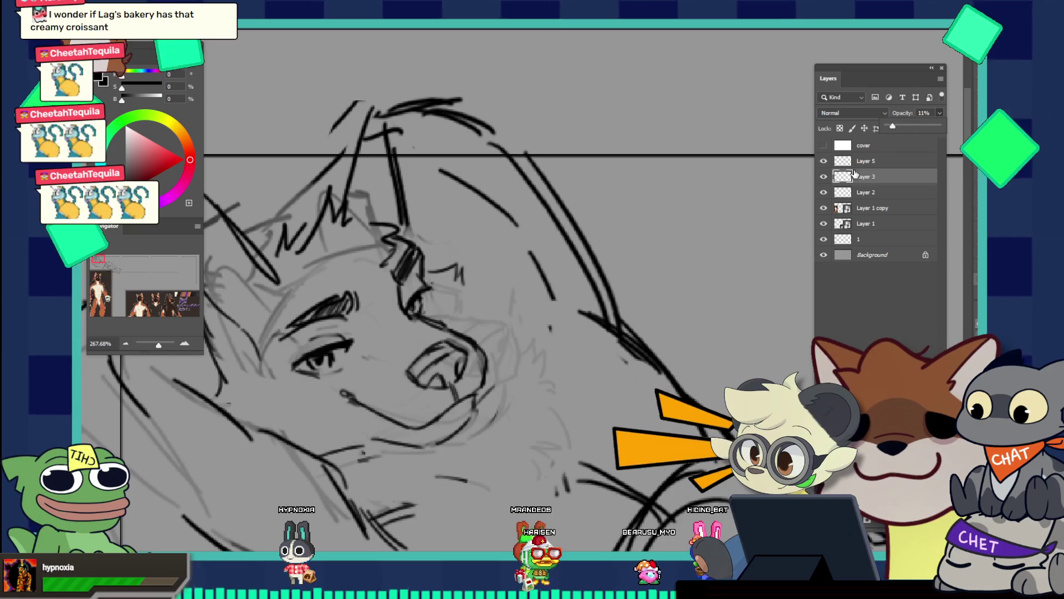
pyautogui.press(']')
pyautogui.press(']')
pyautogui.press(']')
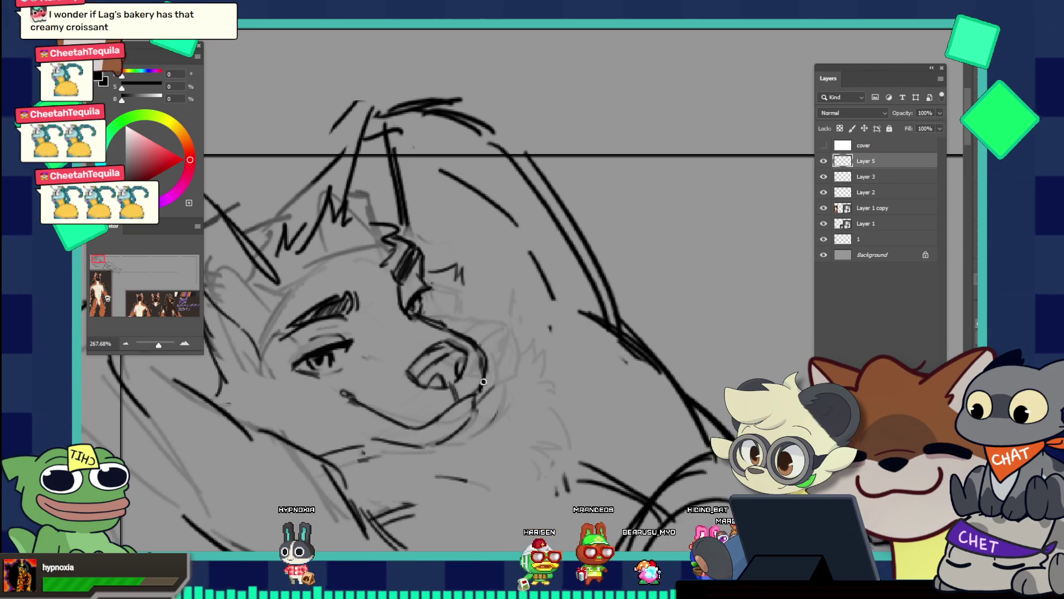
# With a smaller brush, draw two curved dark lines down the right side of the nose
pyautogui.press('[')
pyautogui.press('[')
pyautogui.press('[')
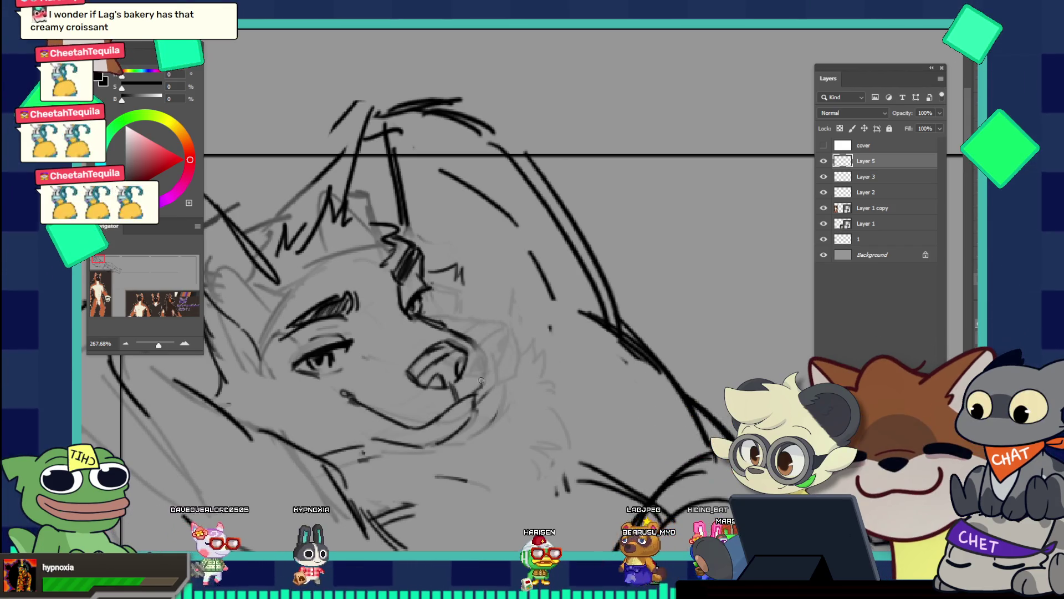
pyautogui.moveTo(490, 370); pyautogui.dragTo(468, 341)
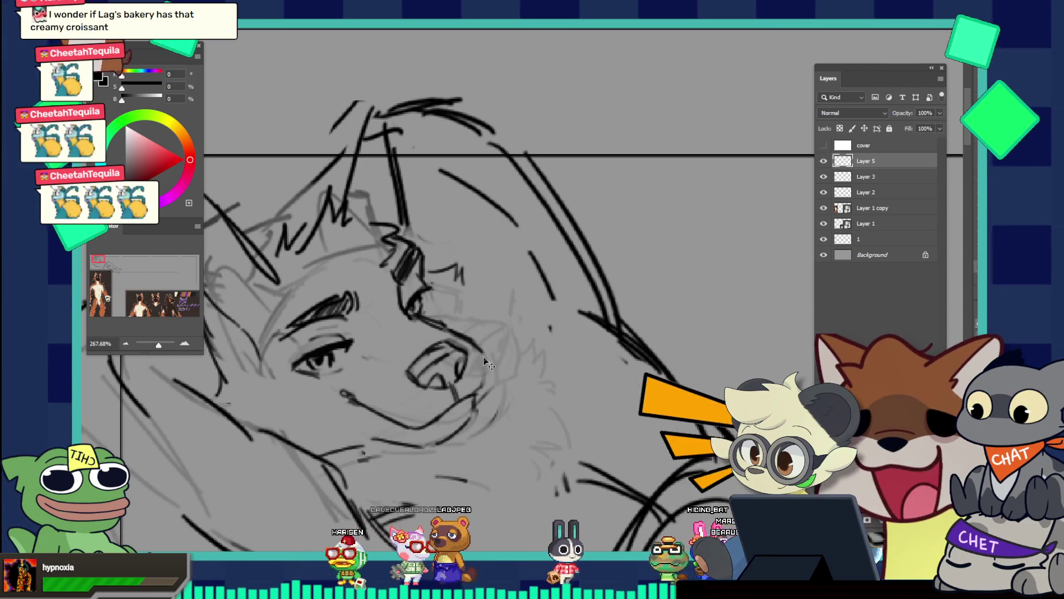
pyautogui.moveTo(483, 356); pyautogui.dragTo(483, 382)
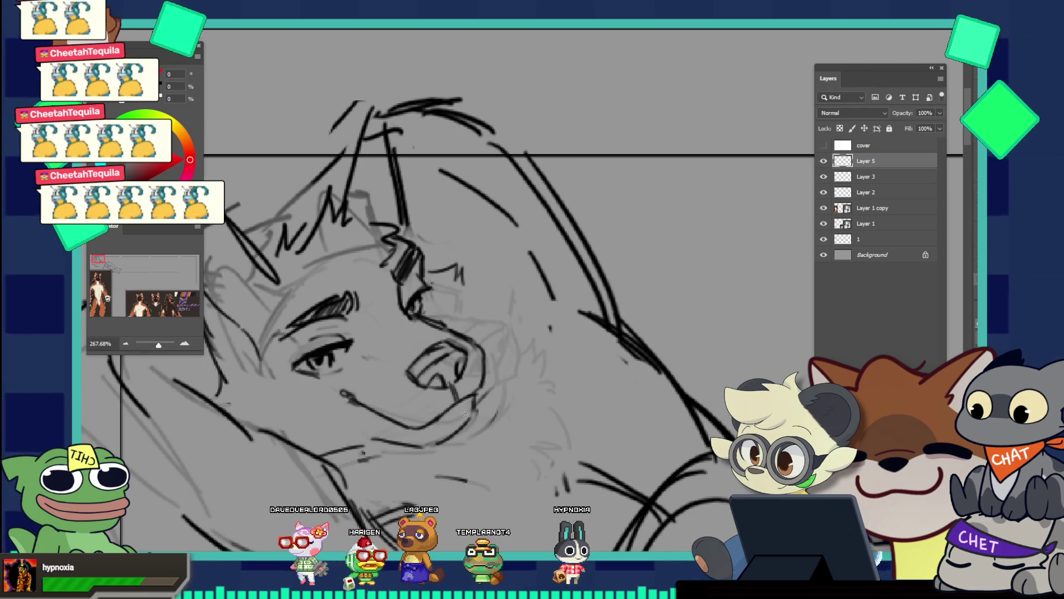
pyautogui.moveTo(465, 413); pyautogui.dragTo(411, 353)
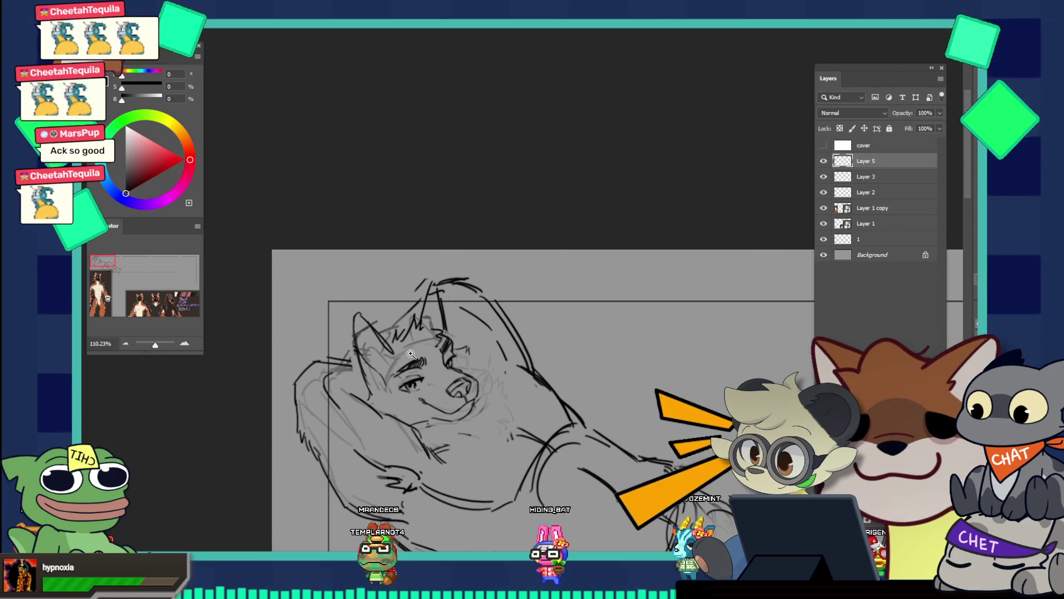
pyautogui.moveTo(463, 349); pyautogui.dragTo(484, 350)
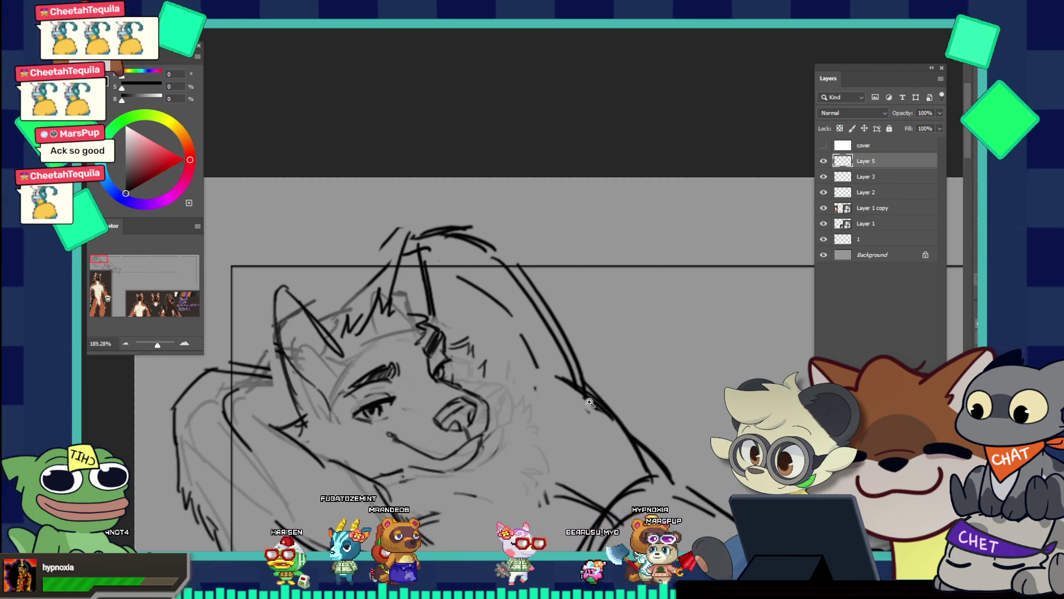
# Zoom in on the face and draw a freehand selection around the lower muzzle and jaw lines
pyautogui.scroll(-5, 589, 403)
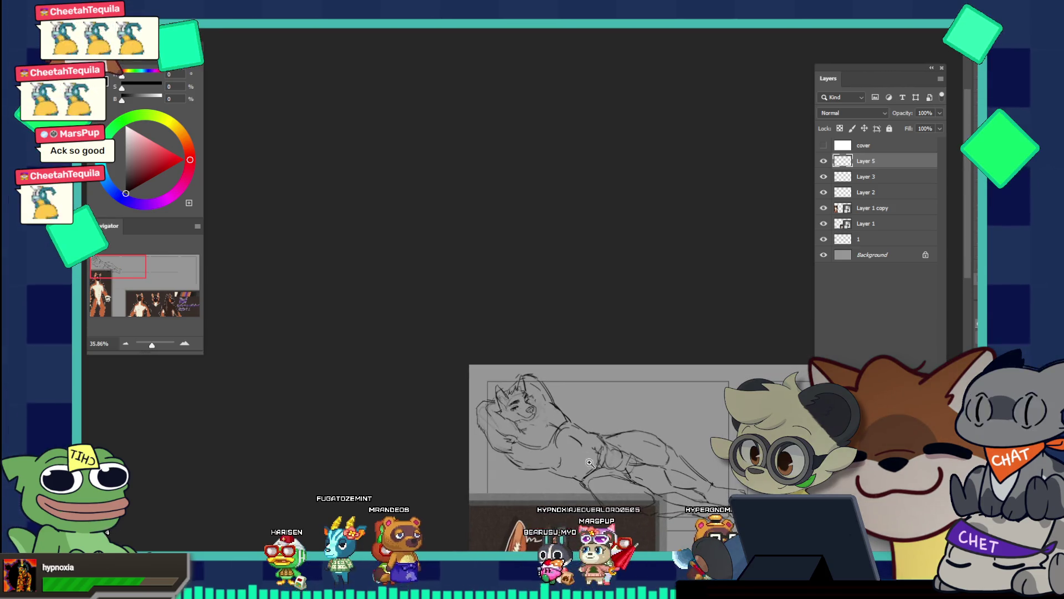
pyautogui.scroll(-2, 589, 461)
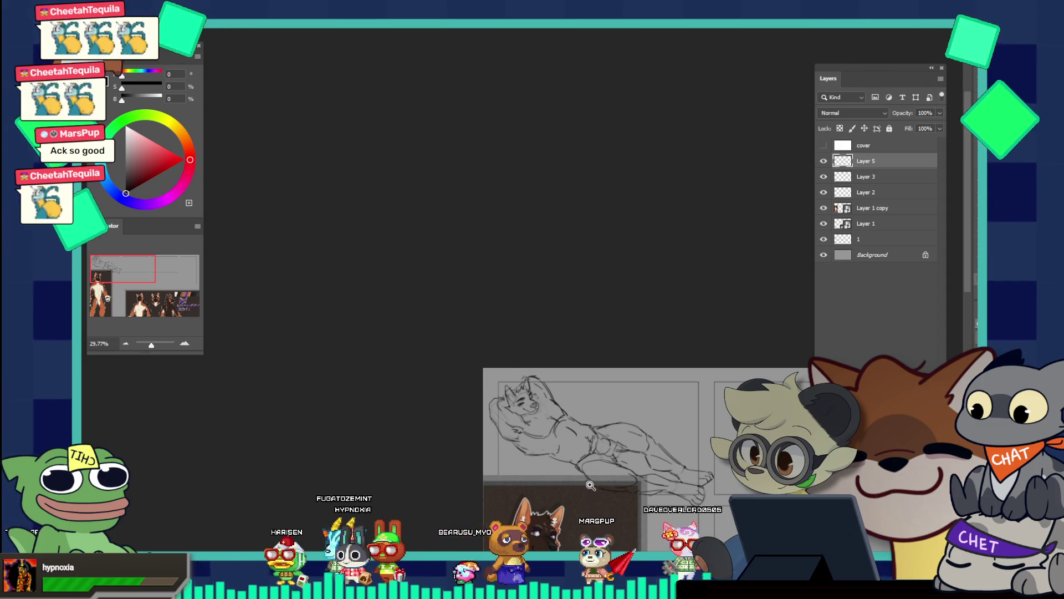
pyautogui.scroll(6, 570, 415)
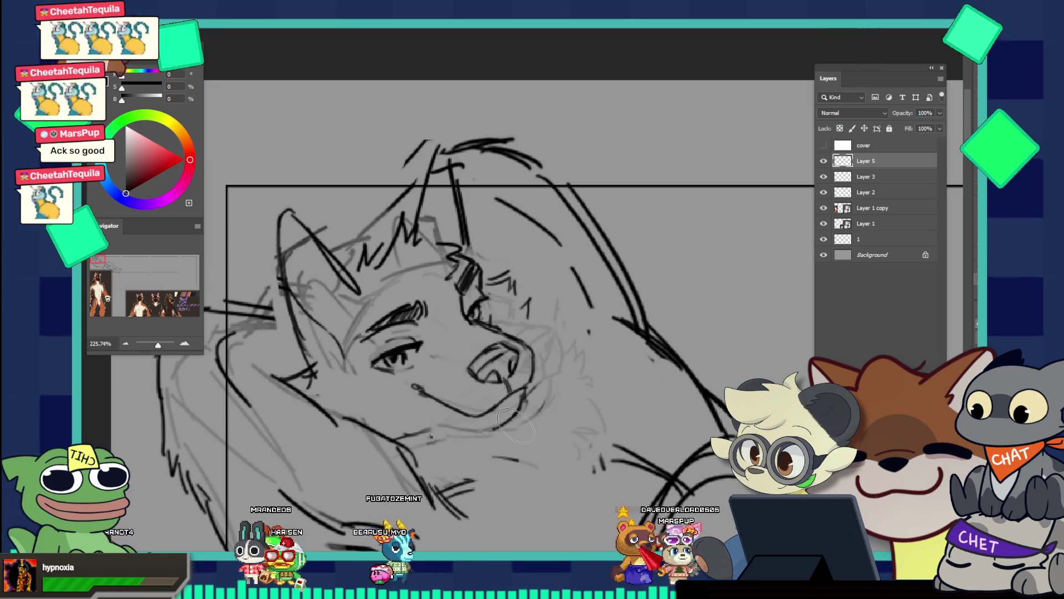
pyautogui.press('b')
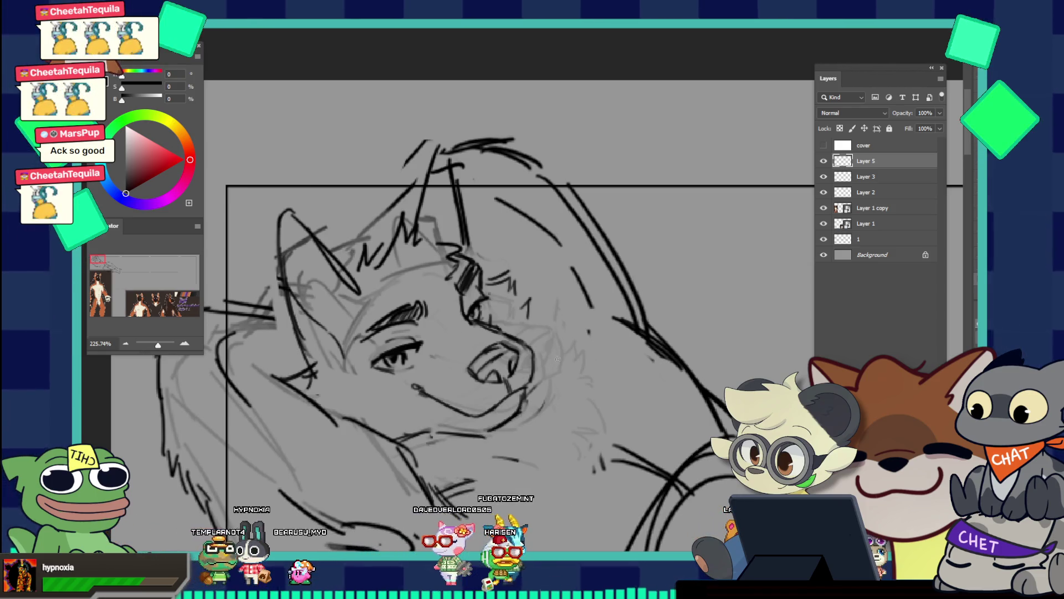
pyautogui.scroll(-5, 558, 359)
pyautogui.scroll(5, 564, 363)
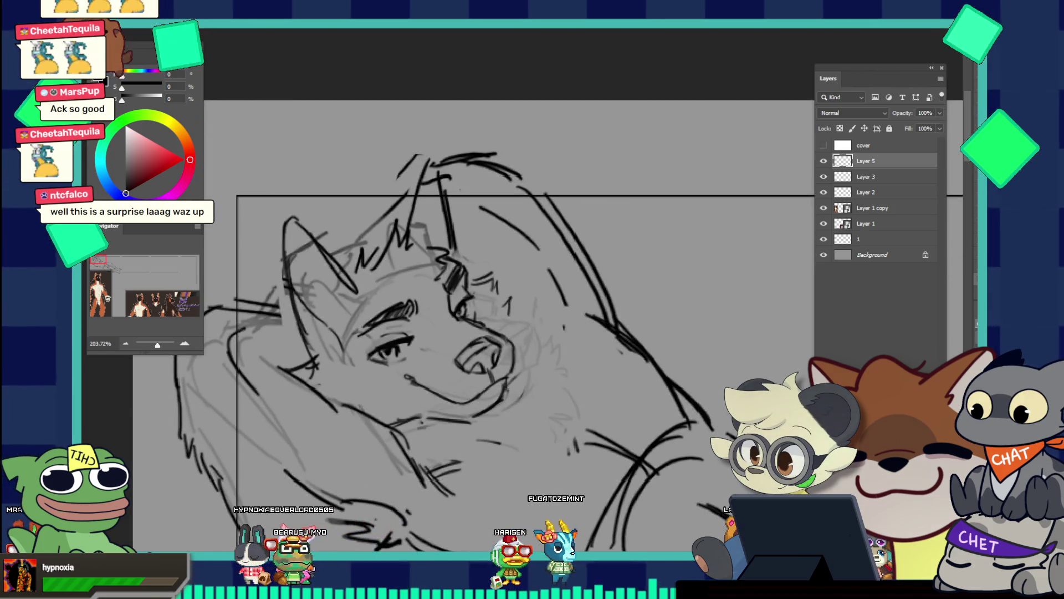
pyautogui.moveTo(414, 359)
pyautogui.mouseDown()
pyautogui.moveTo(411, 402)
pyautogui.moveTo(460, 447)
pyautogui.moveTo(516, 416)
pyautogui.moveTo(507, 352)
pyautogui.moveTo(521, 374)
pyautogui.mouseUp()
# Free-transform the selected muzzle lines slightly, commit the change, and deselect
pyautogui.hotkey('ctrl', 't')
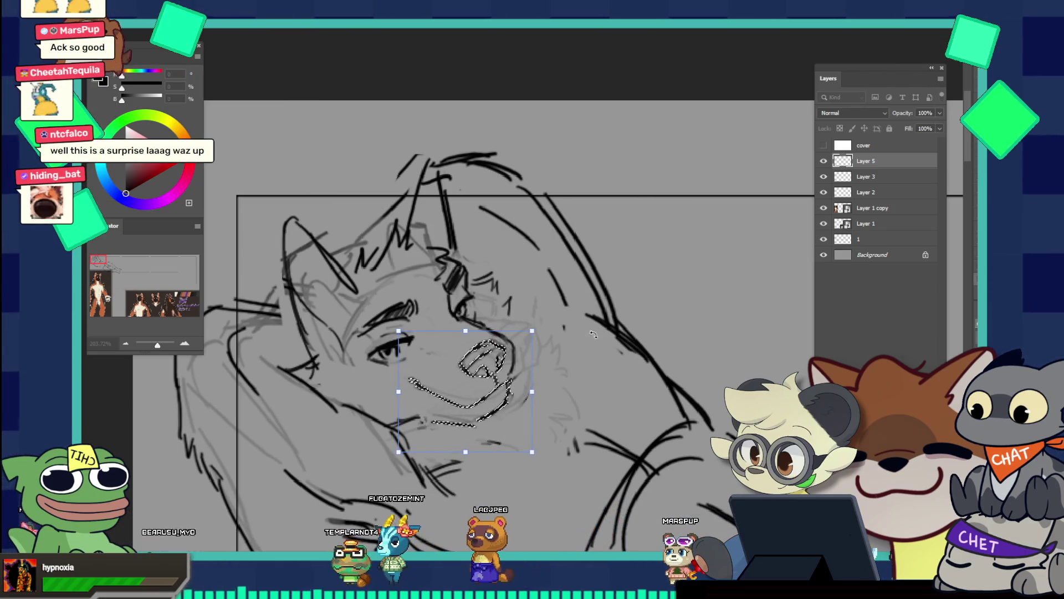
pyautogui.press('Return')
pyautogui.hotkey('ctrl', 'd')
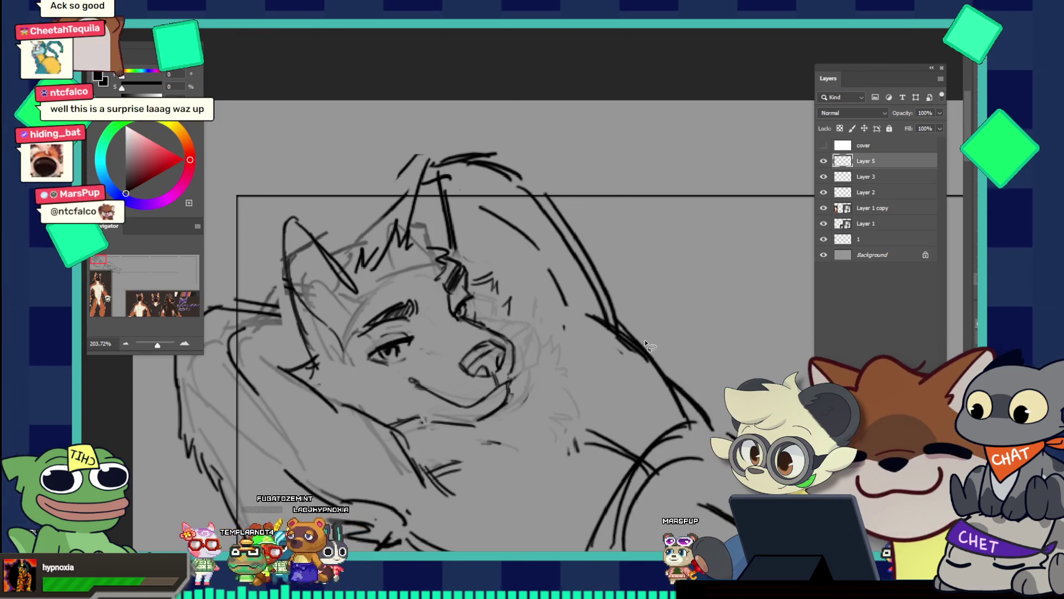
# Try a short stroke beside the nose with a smaller brush, then undo it
pyautogui.press('b')
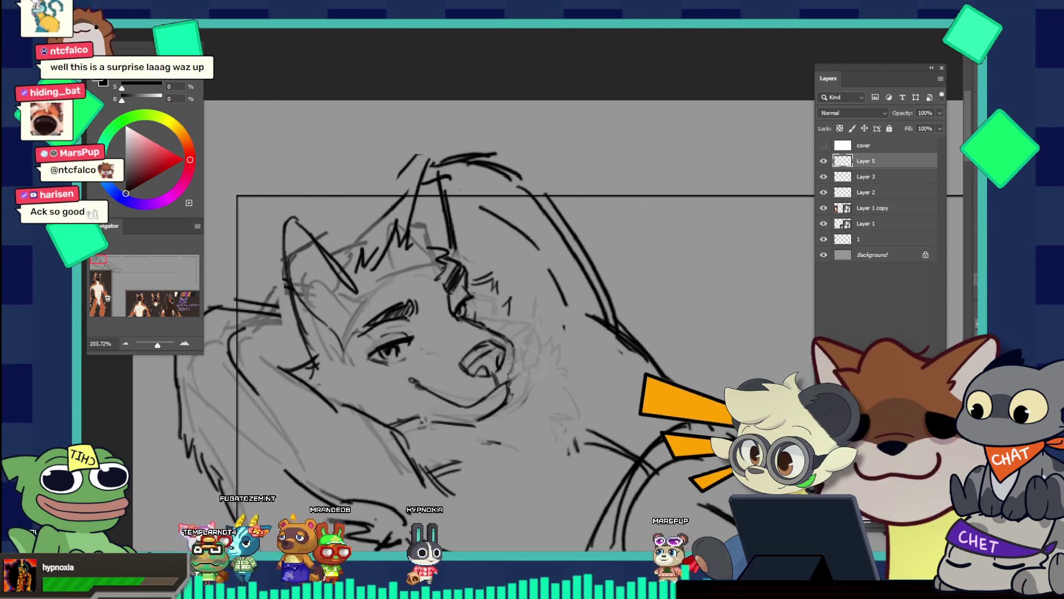
pyautogui.press('[')
pyautogui.press('[')
pyautogui.press('[')
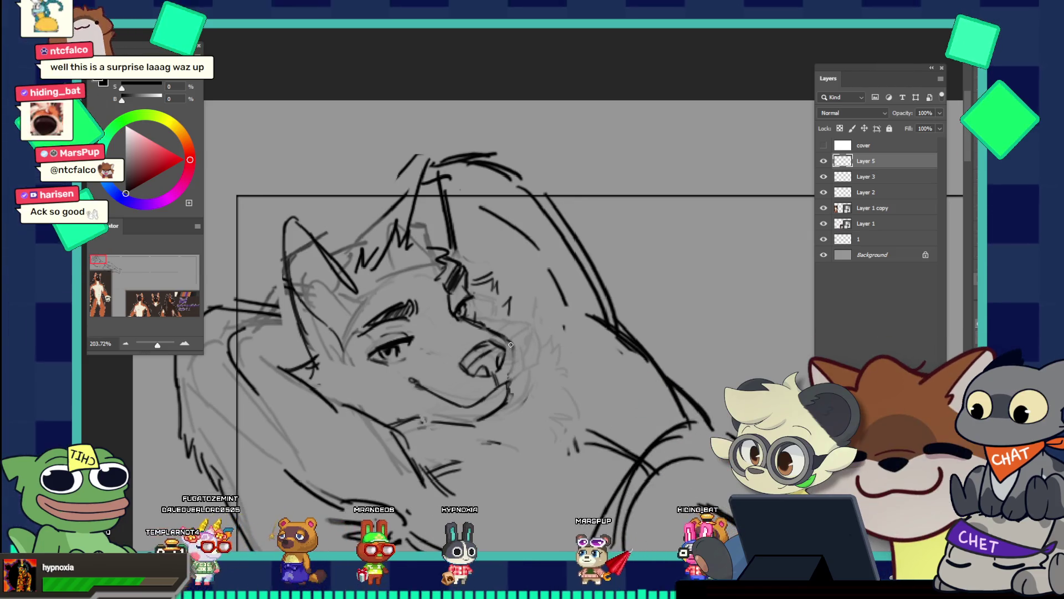
pyautogui.moveTo(517, 357); pyautogui.dragTo(519, 363)
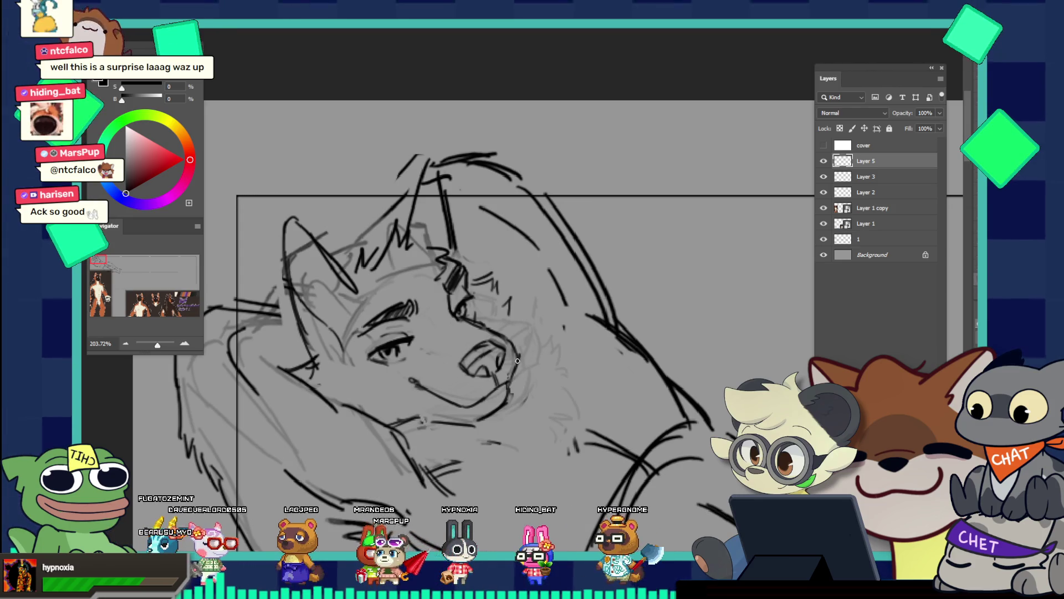
pyautogui.hotkey('ctrl', 'z')
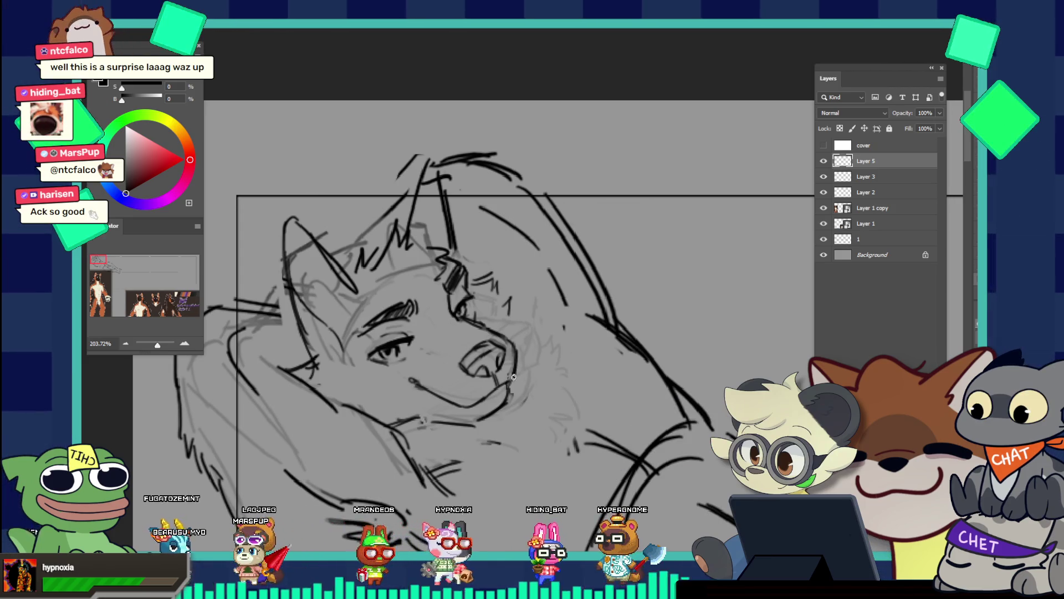
pyautogui.moveTo(513, 376); pyautogui.dragTo(458, 306)
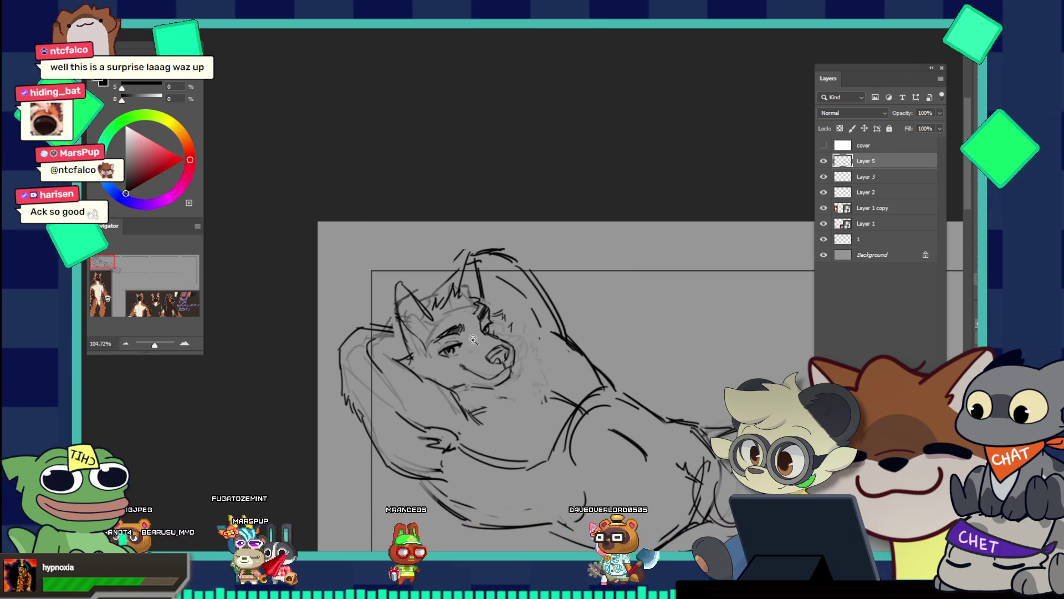
# Zoom in on the face, erase the line beside the eye, and redraw the curved line beside the nose
pyautogui.moveTo(472, 340); pyautogui.dragTo(460, 334)
pyautogui.moveTo(528, 369)
pyautogui.mouseDown()
pyautogui.moveTo(460, 410)
pyautogui.moveTo(486, 454)
pyautogui.mouseUp()
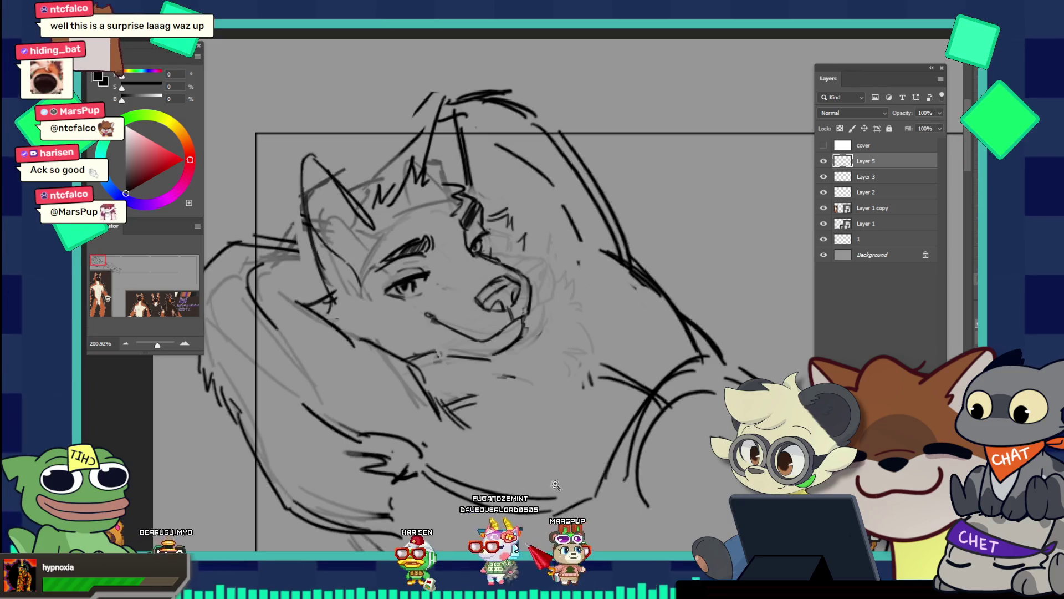
pyautogui.scroll(2, 486, 341)
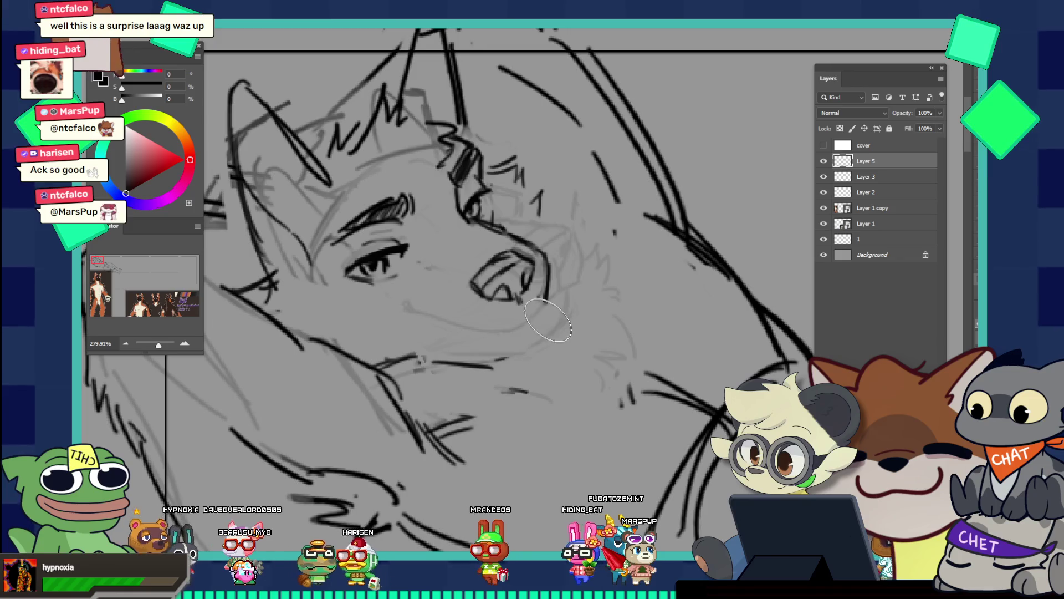
pyautogui.moveTo(556, 312); pyautogui.dragTo(553, 337)
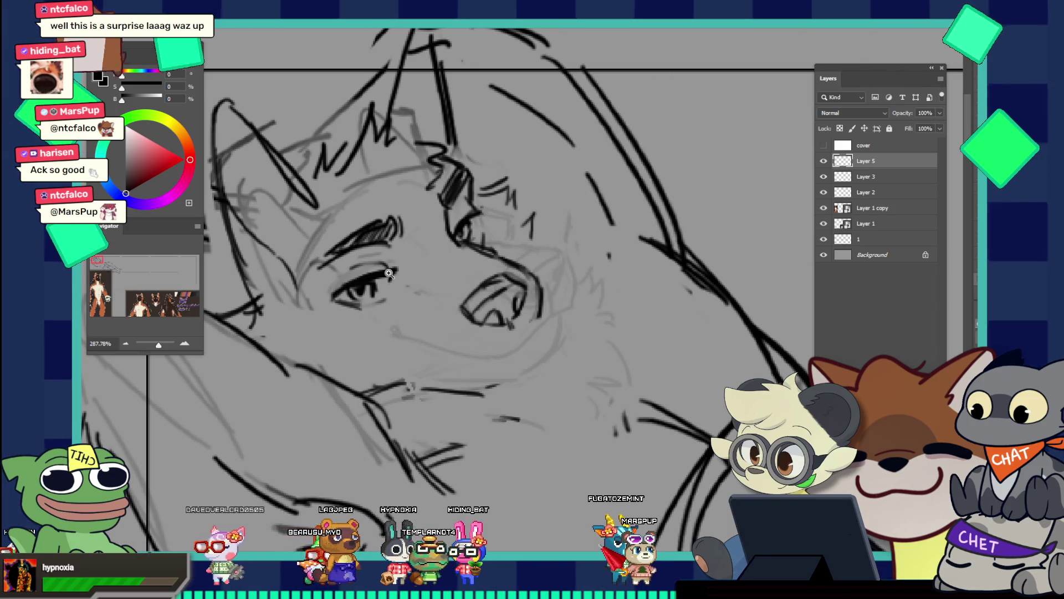
pyautogui.moveTo(504, 305)
pyautogui.mouseDown()
pyautogui.moveTo(488, 305)
pyautogui.moveTo(528, 298)
pyautogui.mouseUp()
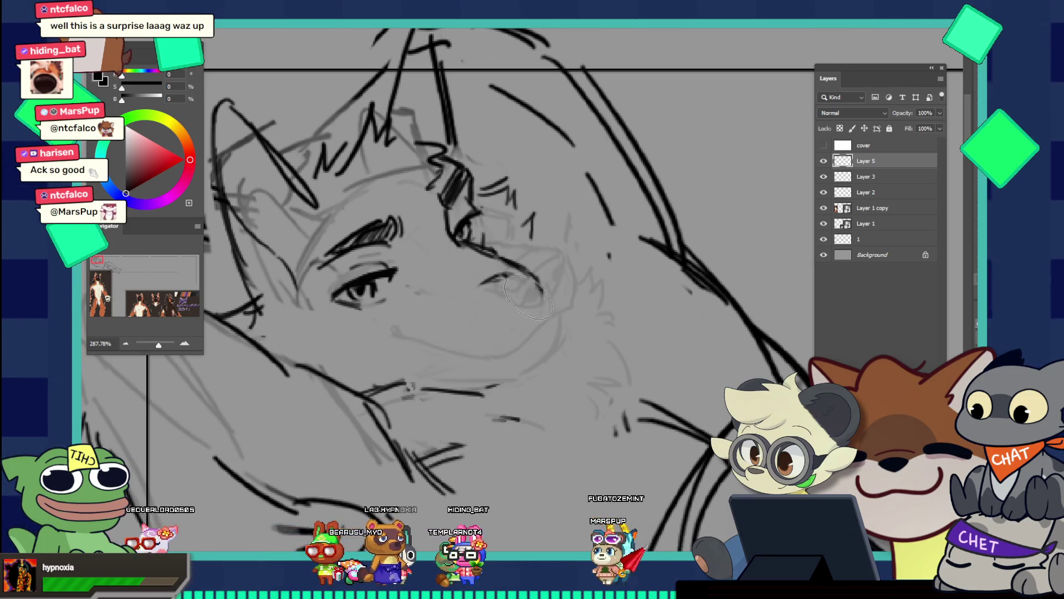
pyautogui.scroll(1, 577, 316)
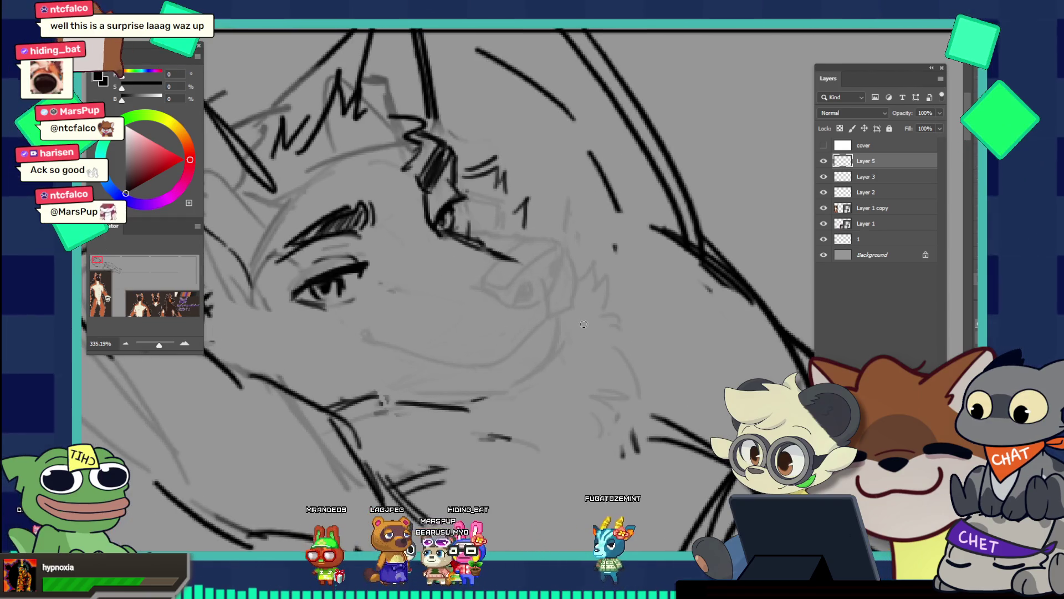
pyautogui.moveTo(474, 320); pyautogui.dragTo(525, 286)
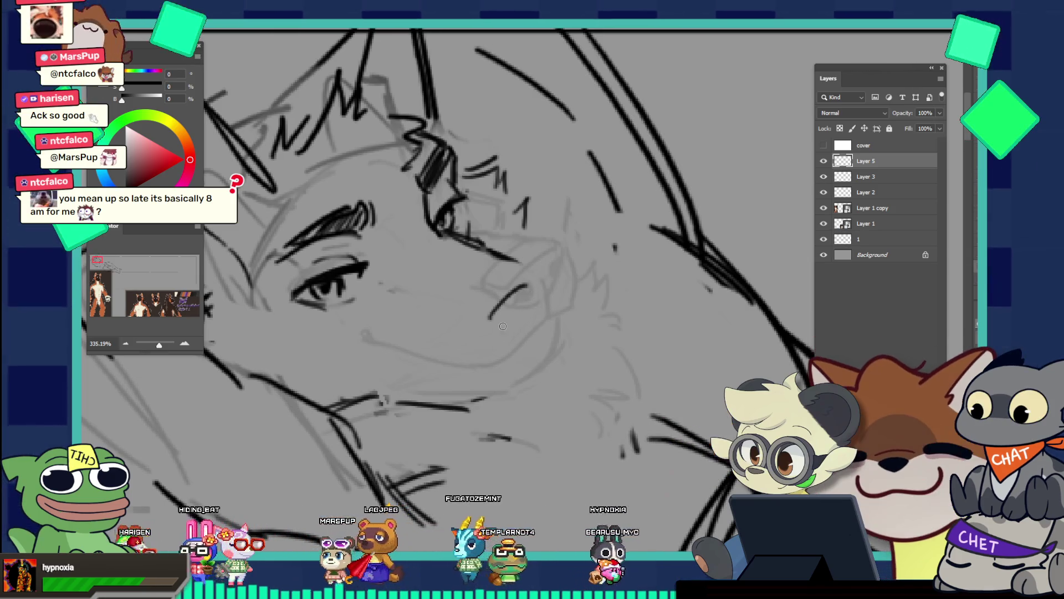
pyautogui.hotkey('ctrl', 'z')
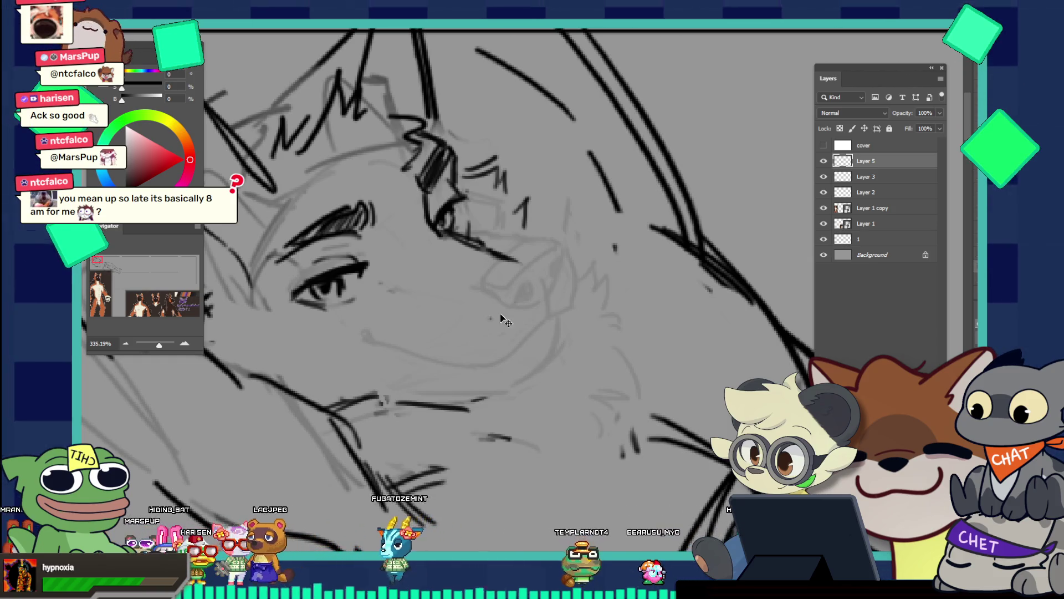
pyautogui.moveTo(479, 310); pyautogui.dragTo(526, 280)
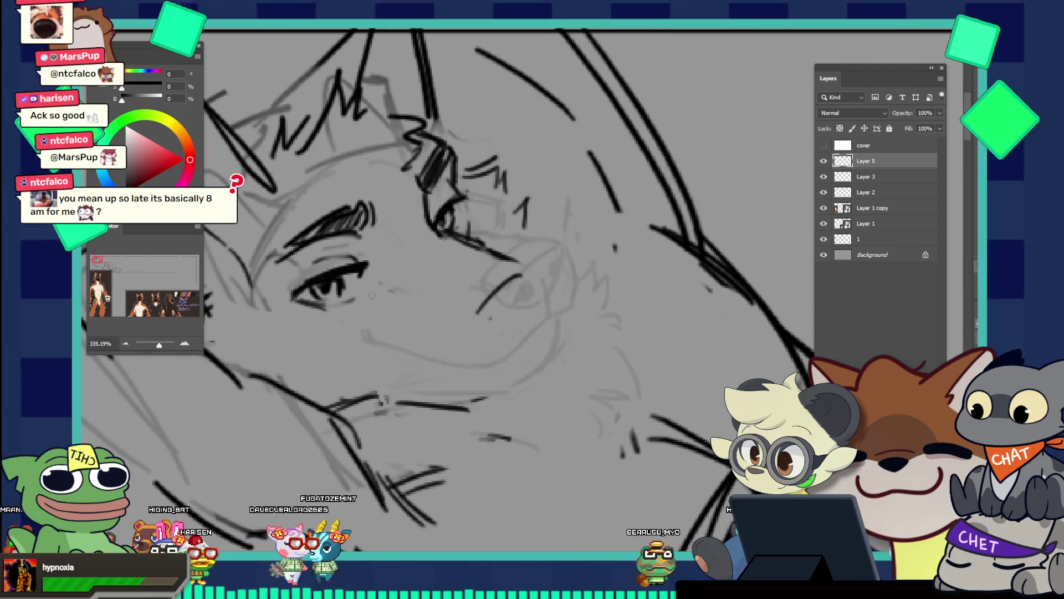
# Discard the trial strokes below the eye and draw a shorter cheek and lower-lip line
pyautogui.moveTo(358, 294); pyautogui.dragTo(463, 316)
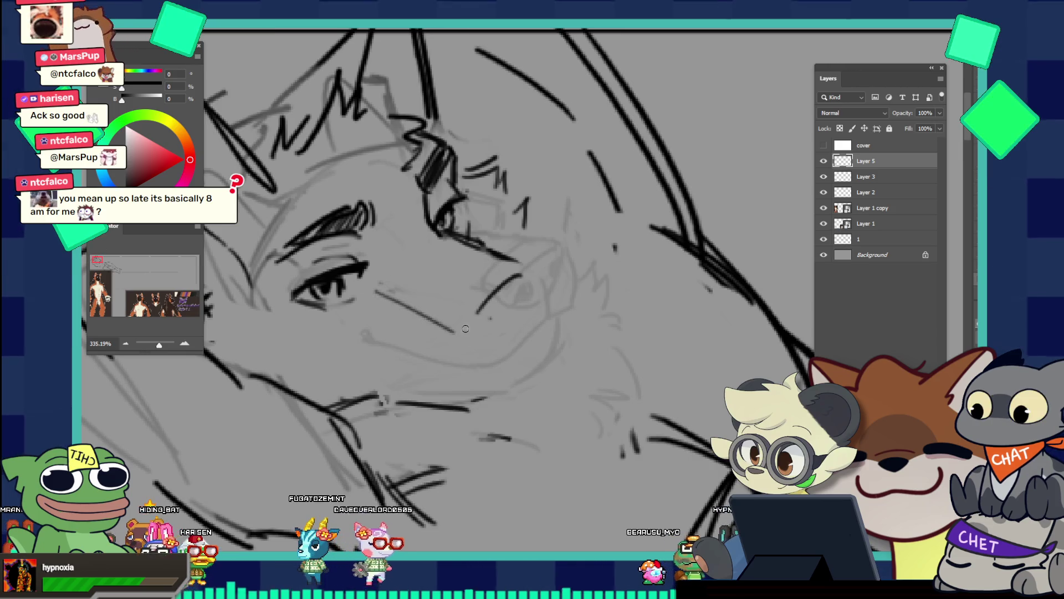
pyautogui.moveTo(389, 289); pyautogui.dragTo(462, 308)
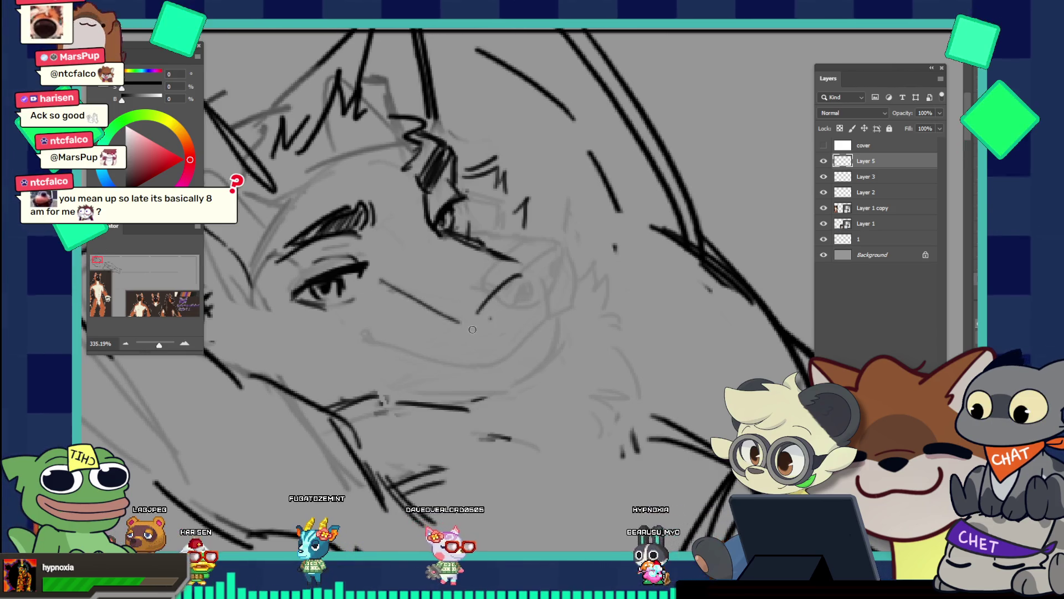
pyautogui.hotkey('ctrl', 'z')
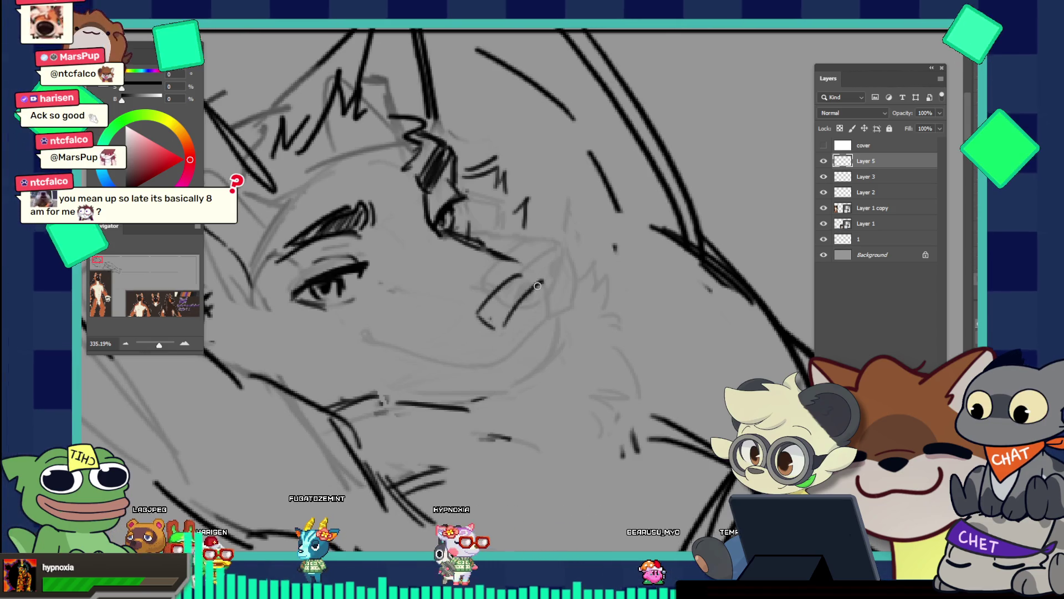
pyautogui.hotkey('ctrl', 'z')
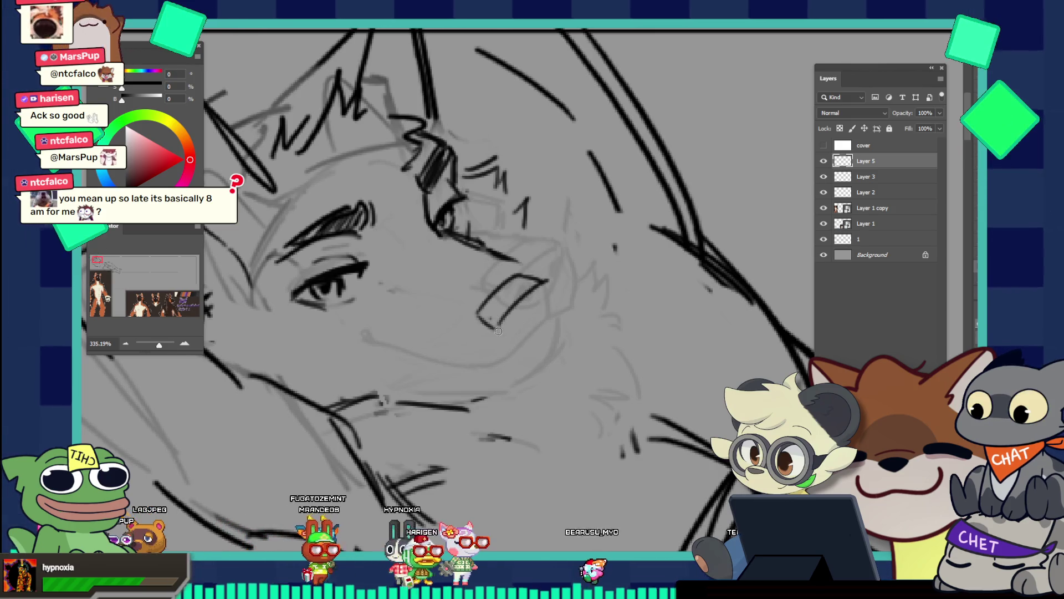
pyautogui.moveTo(499, 330); pyautogui.dragTo(506, 339)
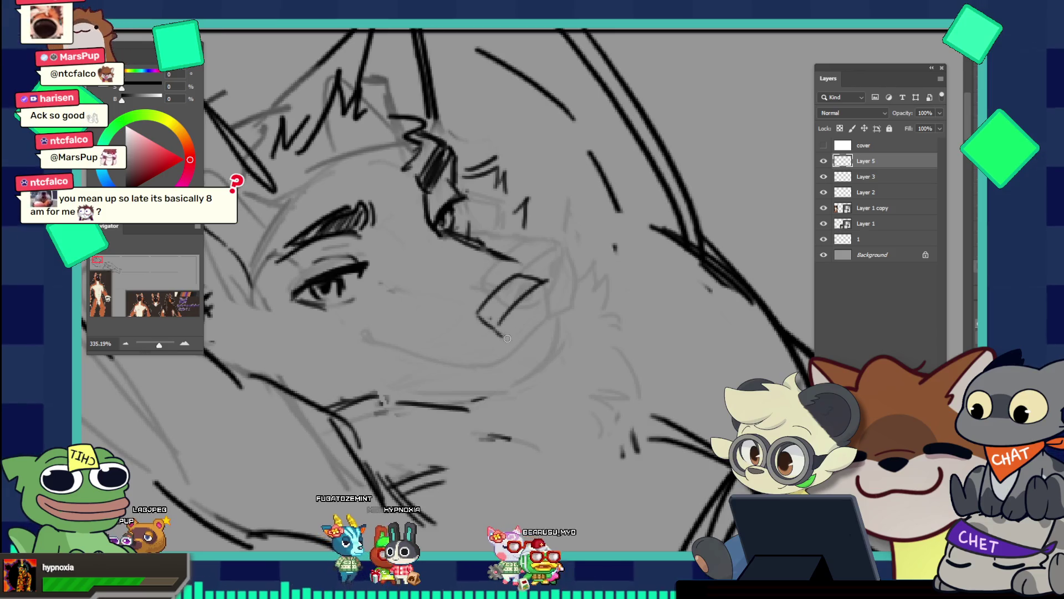
pyautogui.hotkey('ctrl', 'z')
pyautogui.moveTo(502, 330)
pyautogui.mouseDown()
pyautogui.moveTo(542, 320)
pyautogui.moveTo(489, 275)
pyautogui.mouseUp()
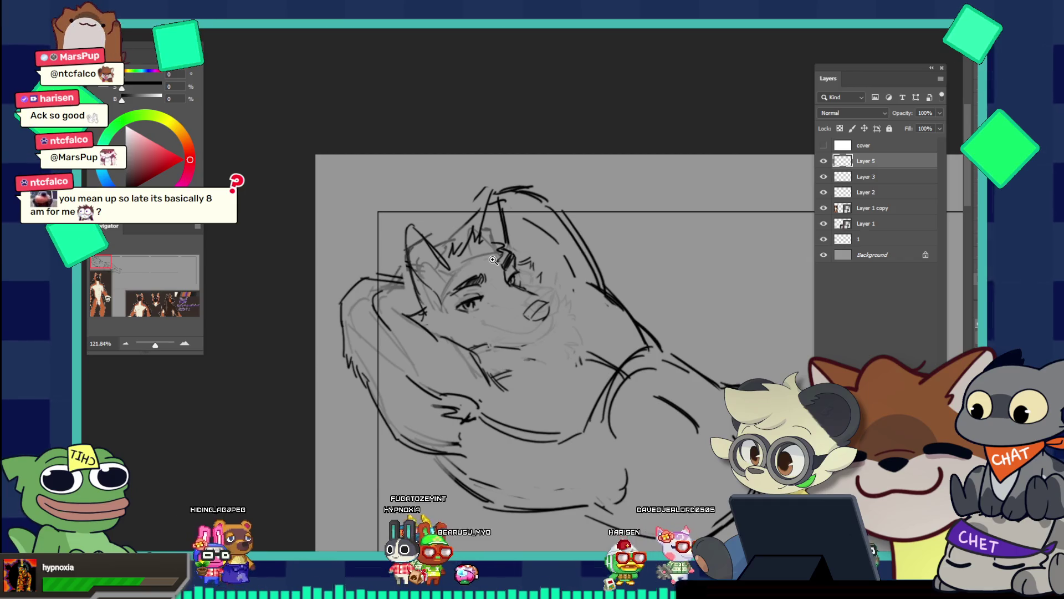
# Zoom in on the face and undo the open-mouth stroke
pyautogui.moveTo(566, 298); pyautogui.dragTo(582, 281)
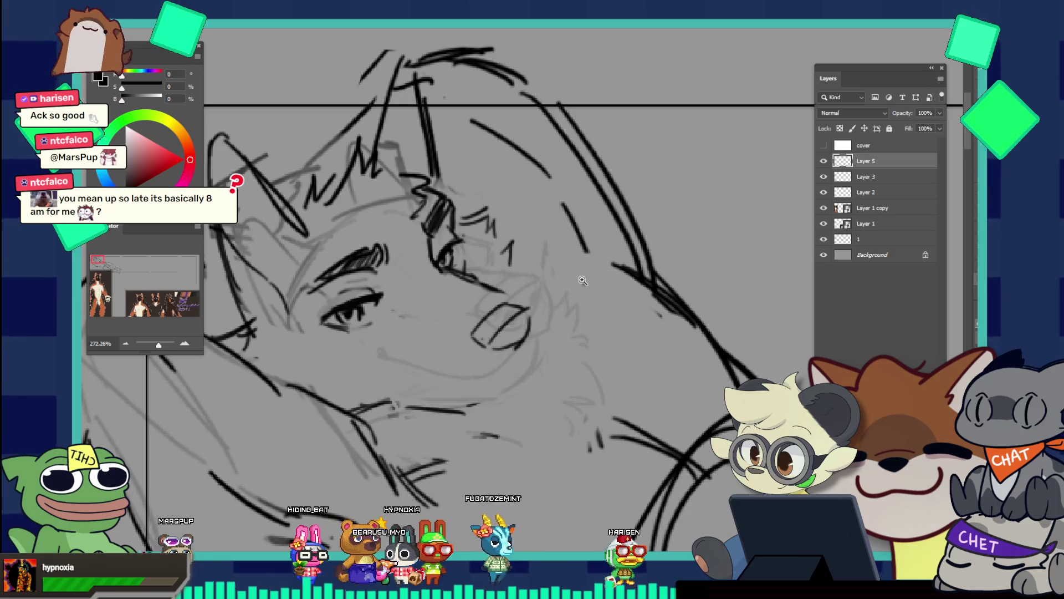
pyautogui.hotkey('ctrl', 'z')
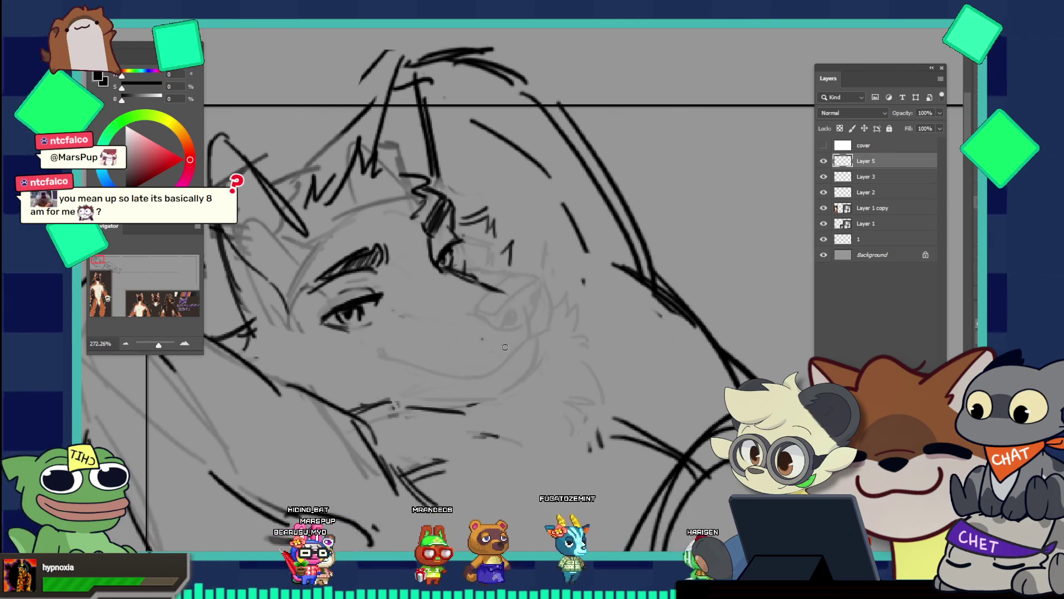
pyautogui.scroll(-4, 498, 351)
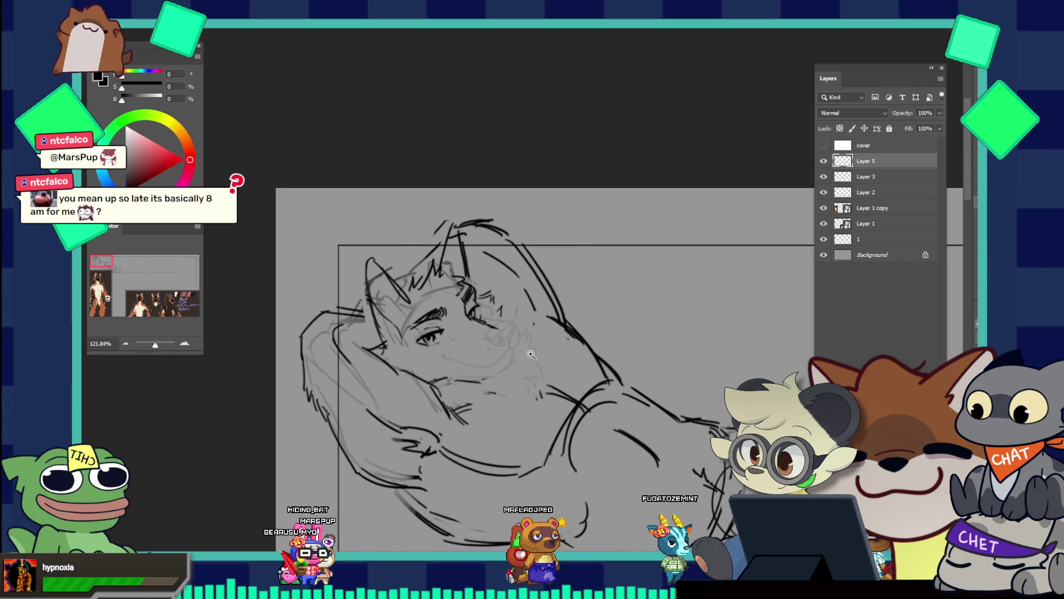
pyautogui.scroll(2, 490, 392)
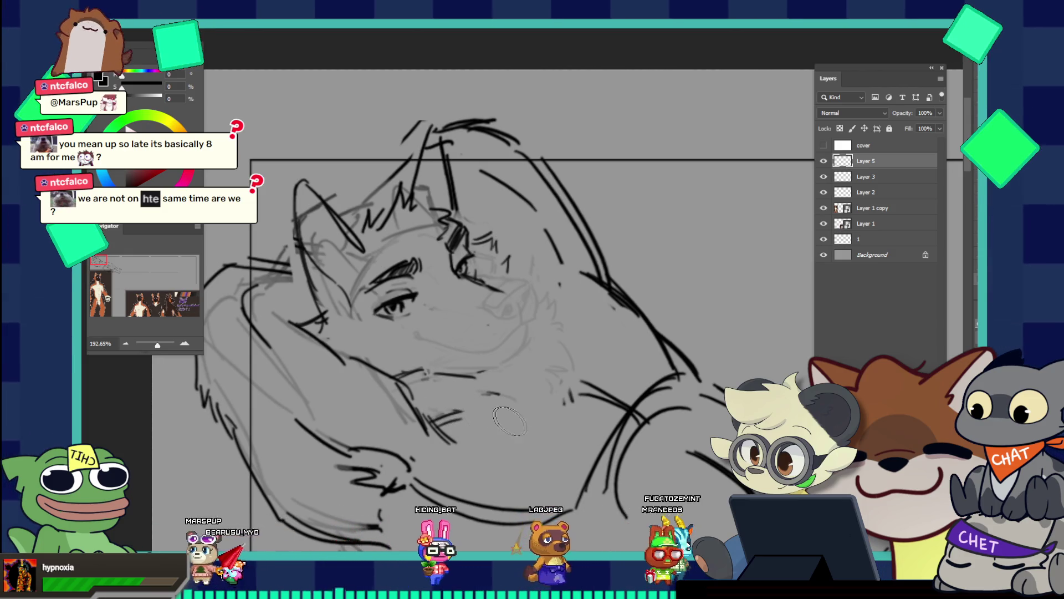
# On Layer 2, erase part of the line near the chest with a tiny eraser tip
pyautogui.click(853, 191)
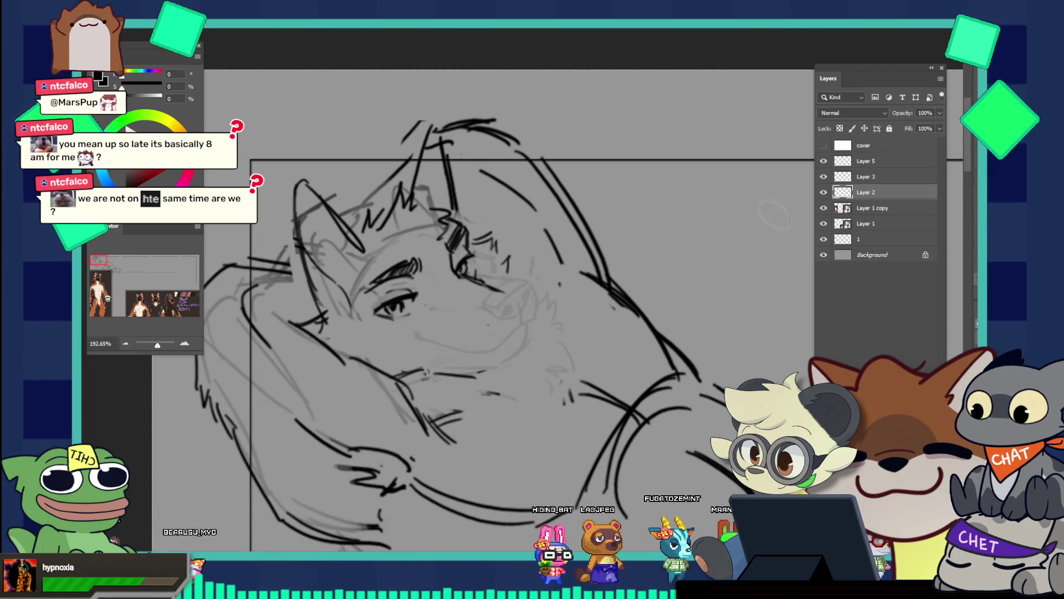
pyautogui.press('[')
pyautogui.press('[')
pyautogui.press('[')
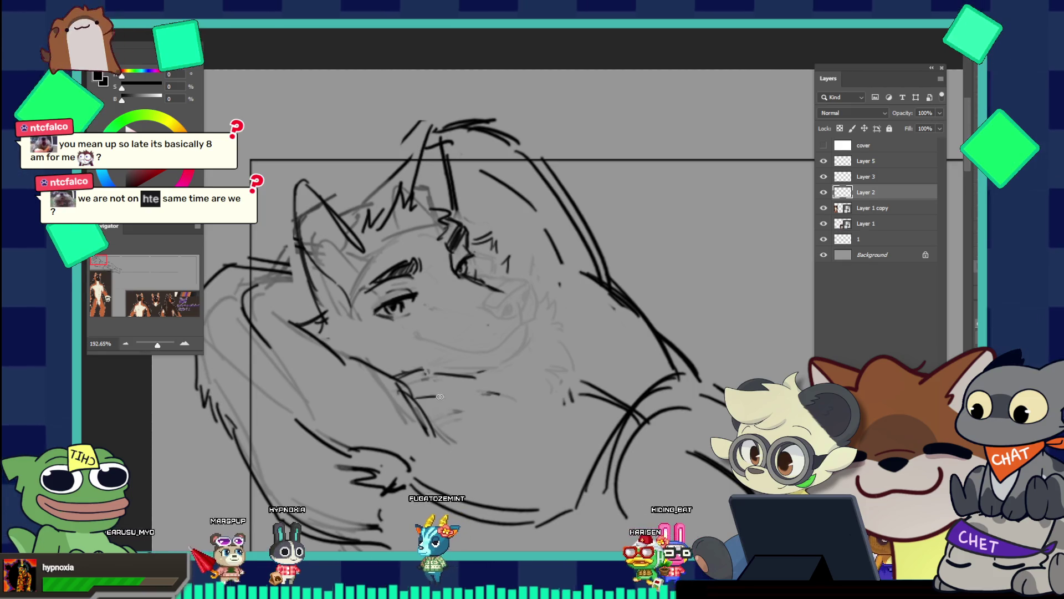
pyautogui.moveTo(498, 394); pyautogui.dragTo(460, 391)
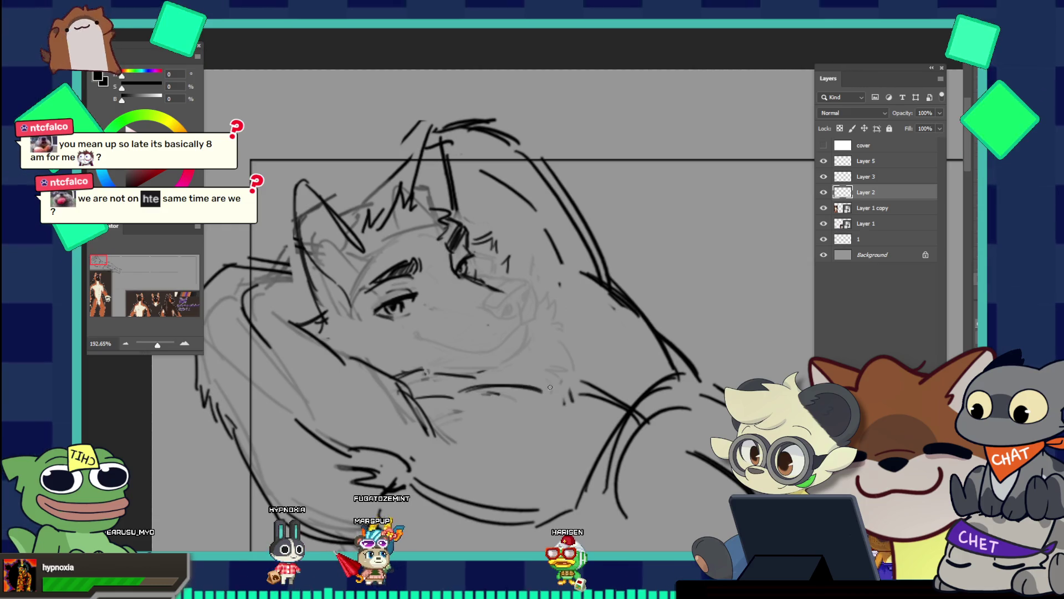
pyautogui.moveTo(554, 348); pyautogui.dragTo(493, 308)
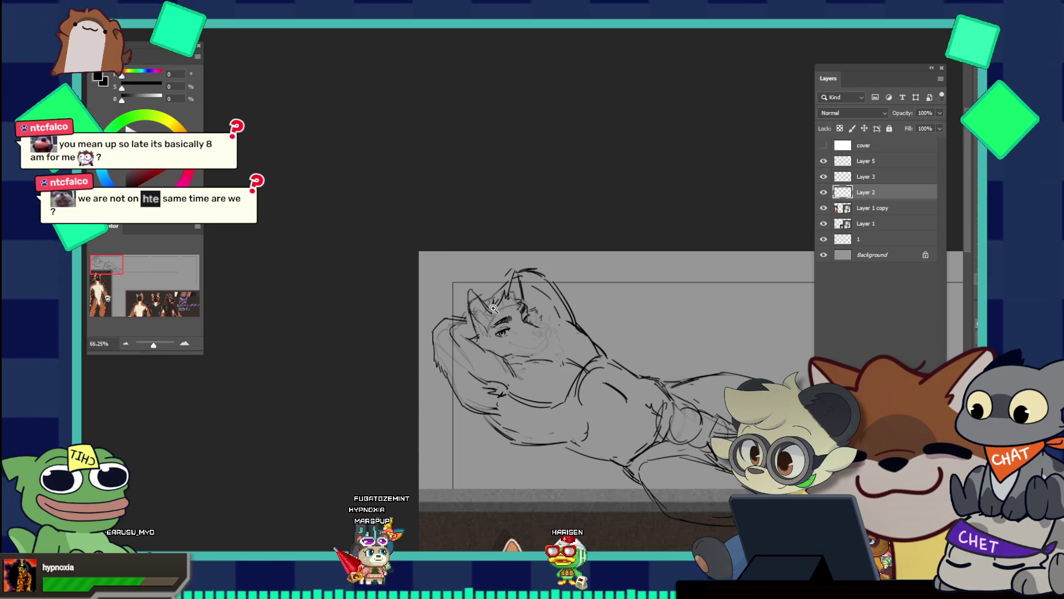
pyautogui.moveTo(531, 309); pyautogui.dragTo(560, 329)
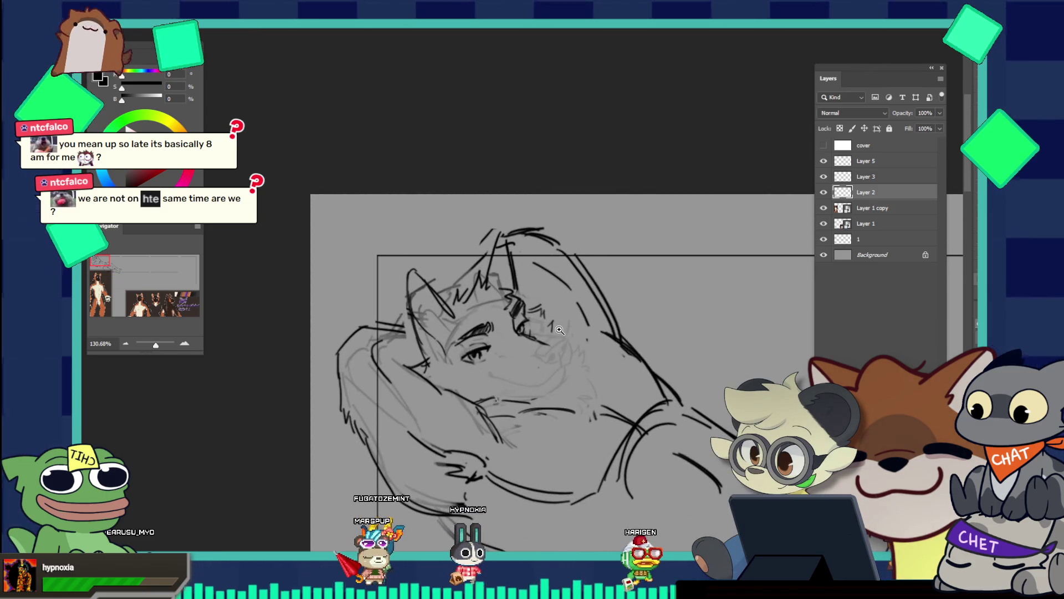
# Delete Layer 3 and restore it, then delete Layer 5 with its dark face lines
pyautogui.press('v')
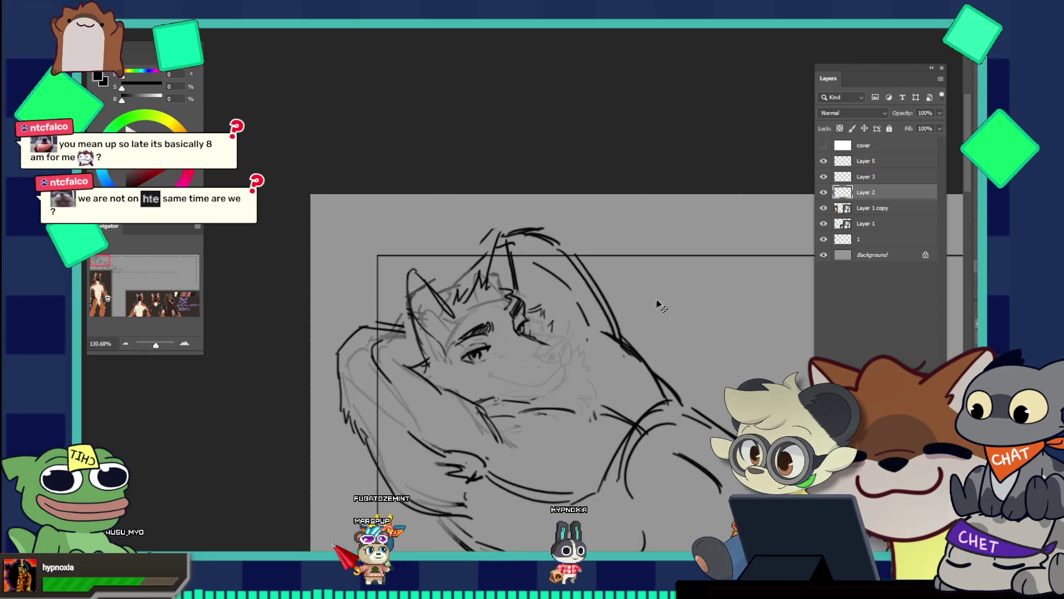
pyautogui.click(865, 160)
pyautogui.click(859, 178)
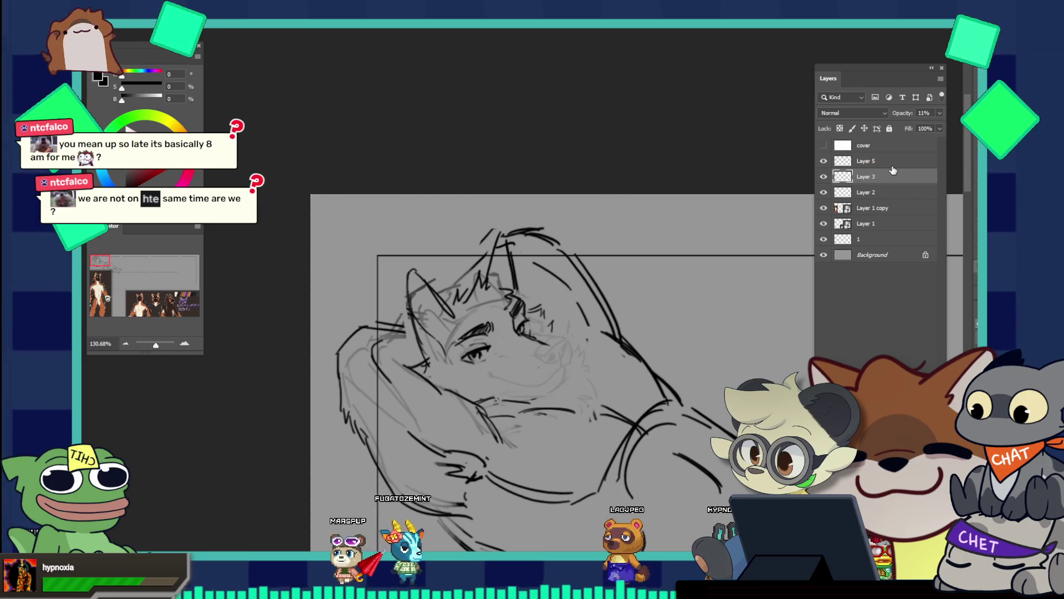
pyautogui.press('Delete')
pyautogui.hotkey('ctrl', 'z')
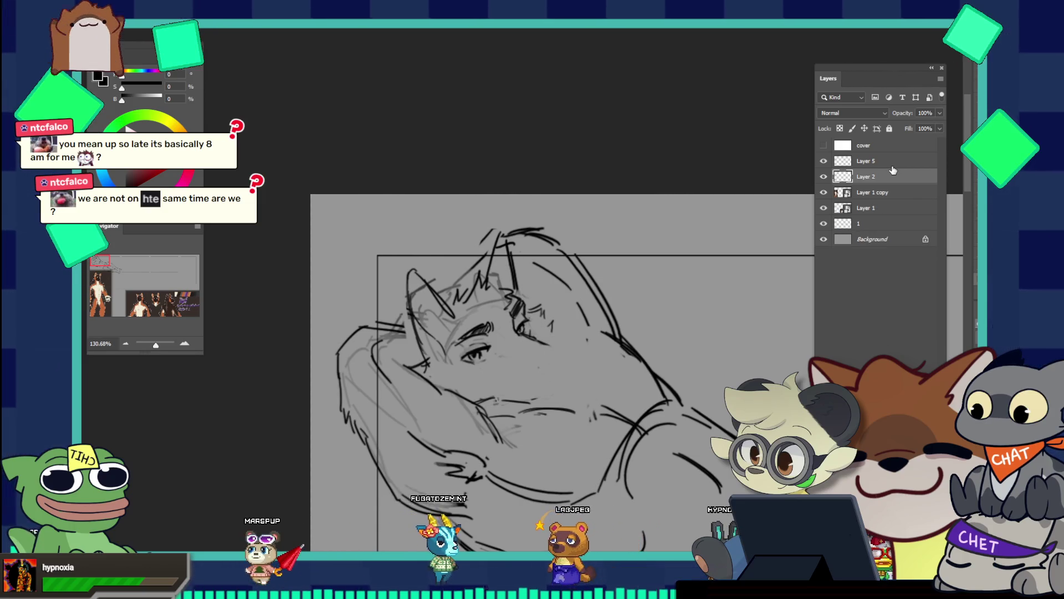
pyautogui.click(843, 162)
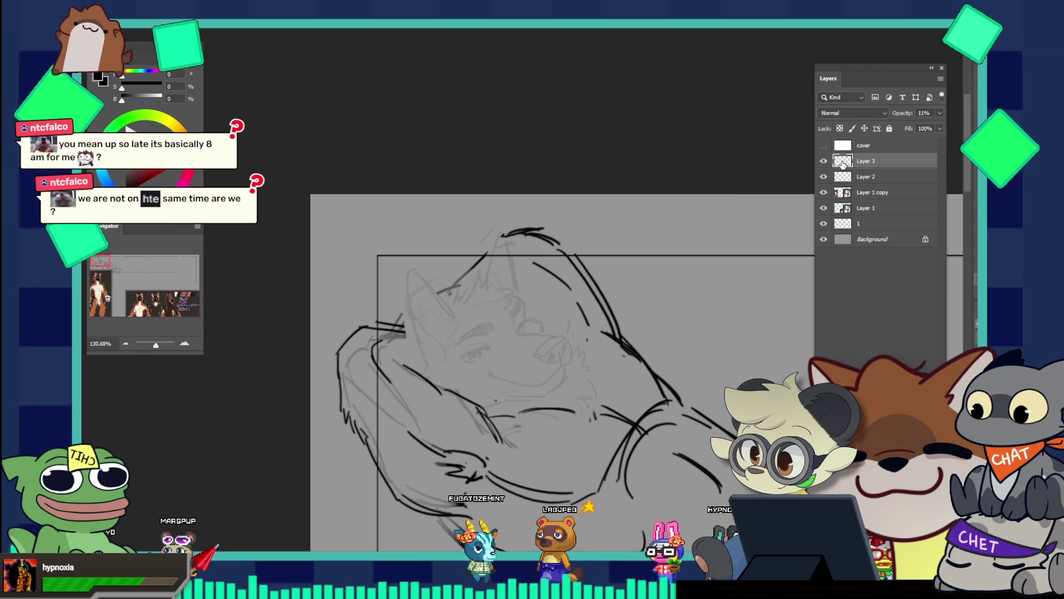
pyautogui.press('Delete')
pyautogui.scroll(-3, 581, 222)
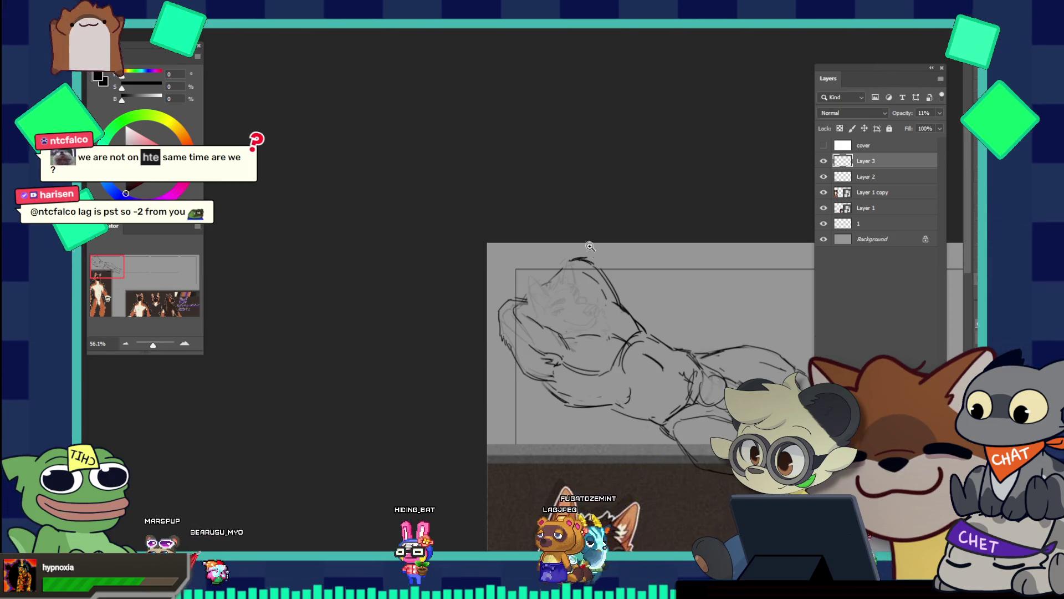
pyautogui.scroll(-1, 577, 309)
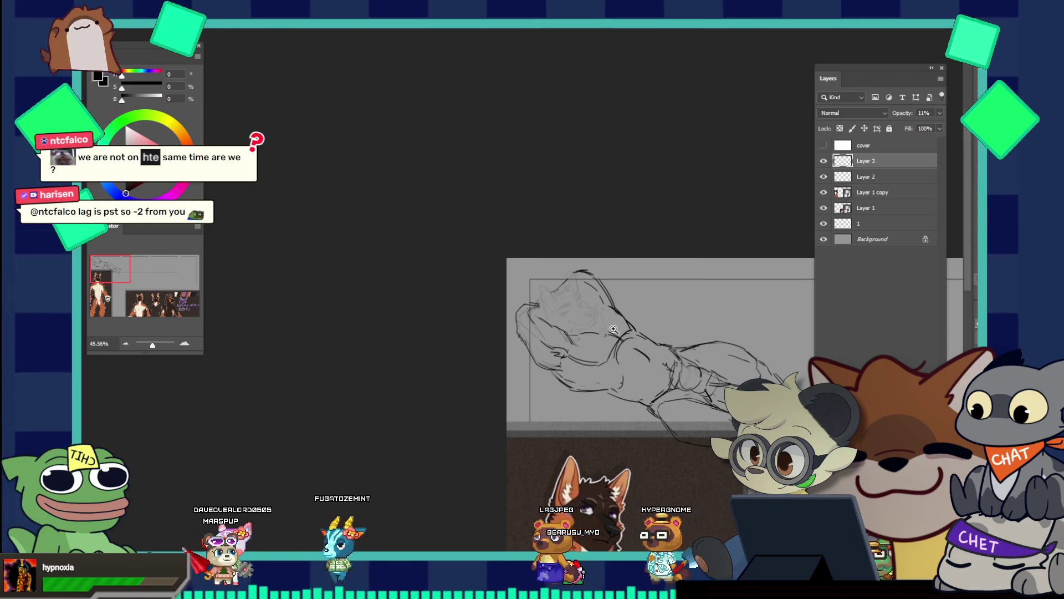
# Zoom in on the face, toggle the thick black line layer to compare, and add a new empty layer
pyautogui.moveTo(577, 308); pyautogui.dragTo(668, 385)
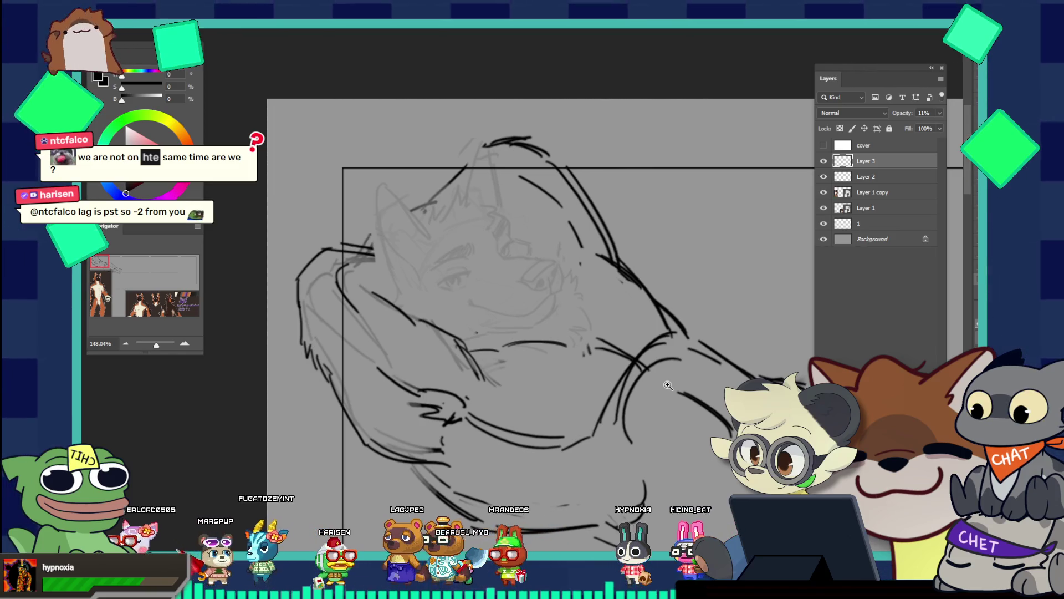
pyautogui.moveTo(530, 244); pyautogui.dragTo(539, 240)
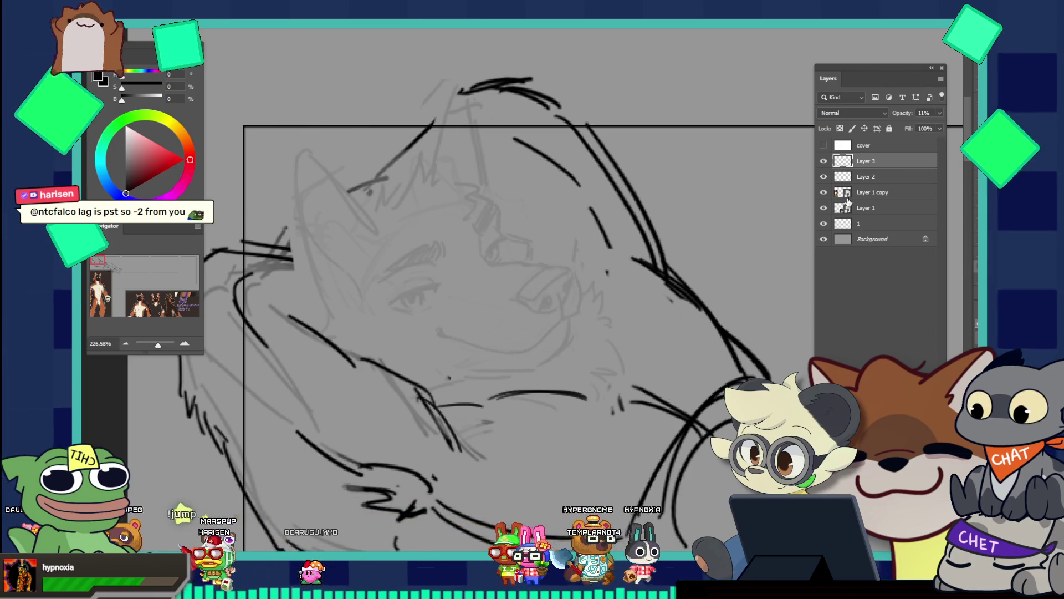
pyautogui.click(823, 176)
pyautogui.click(823, 176)
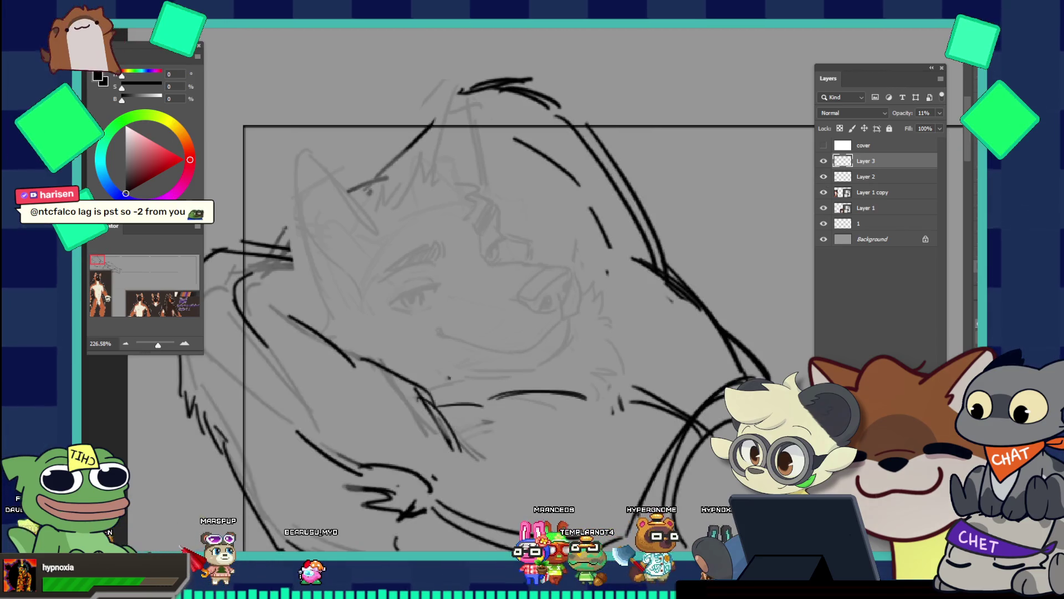
pyautogui.hotkey('ctrl', 'shift', 'alt', 'n')
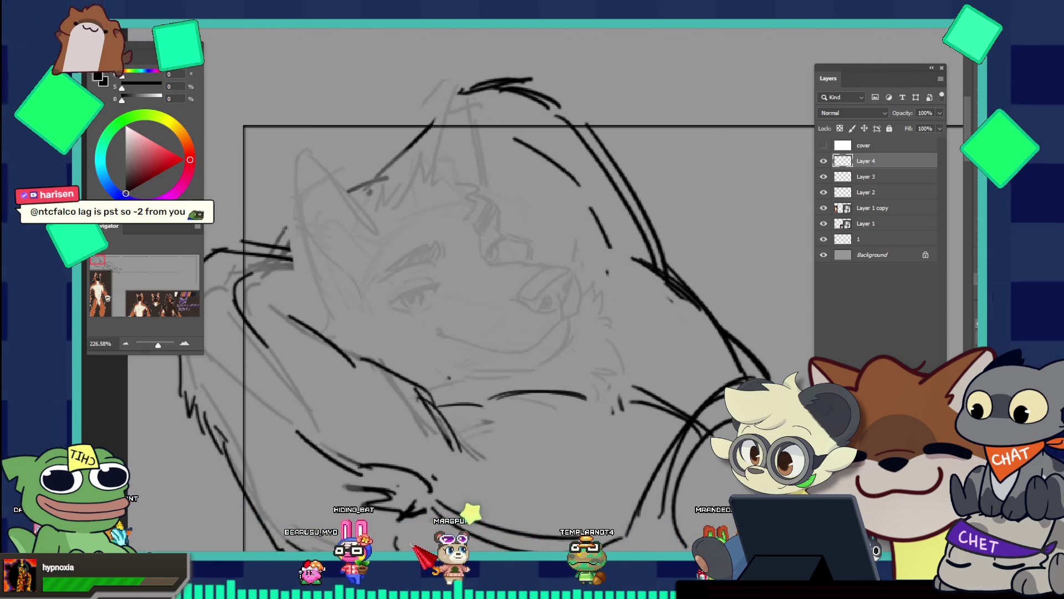
# Ink a bold curve near the eye and a short stroke at its right side, dropping the diagonal below
pyautogui.moveTo(505, 307); pyautogui.dragTo(530, 286)
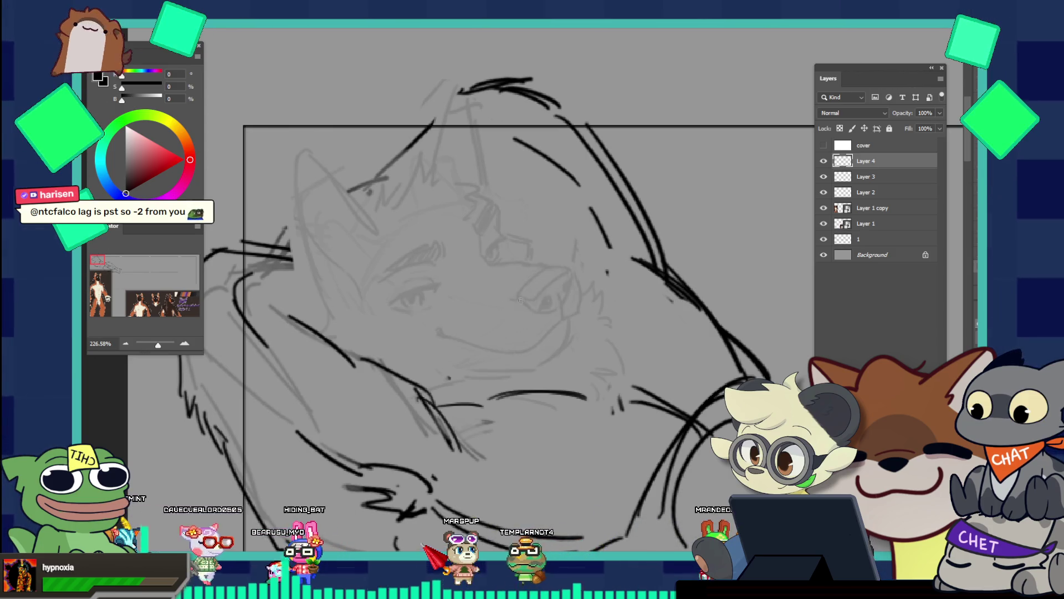
pyautogui.hotkey('ctrl', 'z')
pyautogui.moveTo(542, 281); pyautogui.dragTo(510, 306)
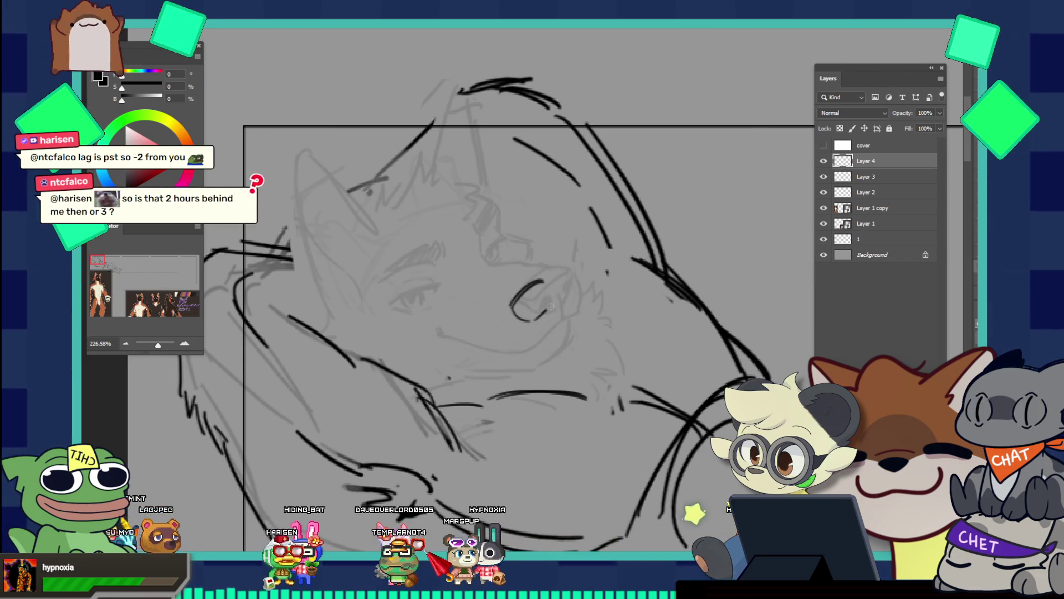
pyautogui.moveTo(549, 279); pyautogui.dragTo(554, 302)
pyautogui.hotkey('ctrl', 'z')
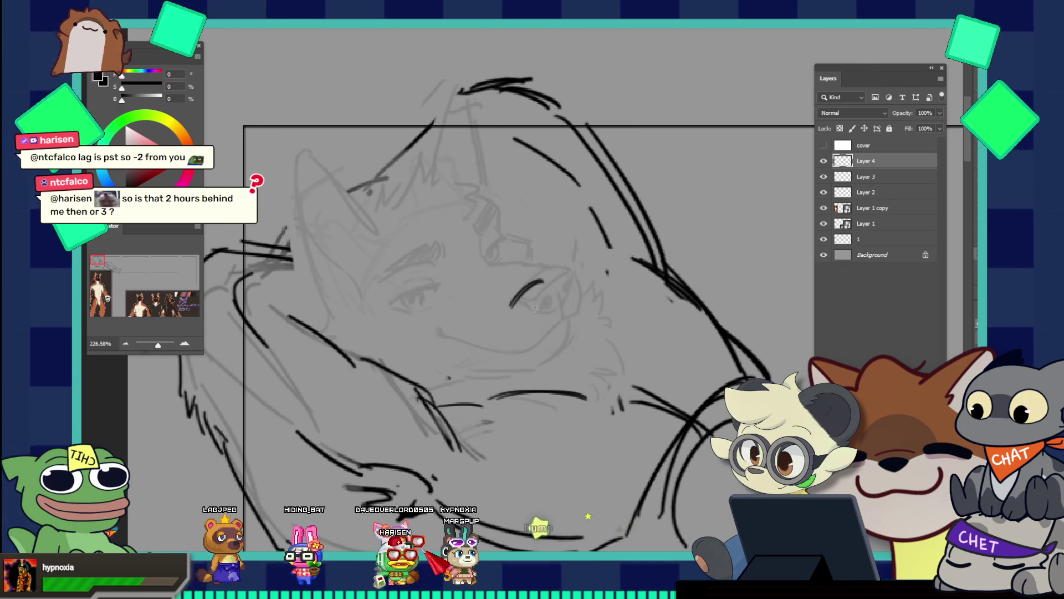
pyautogui.moveTo(550, 289); pyautogui.dragTo(553, 299)
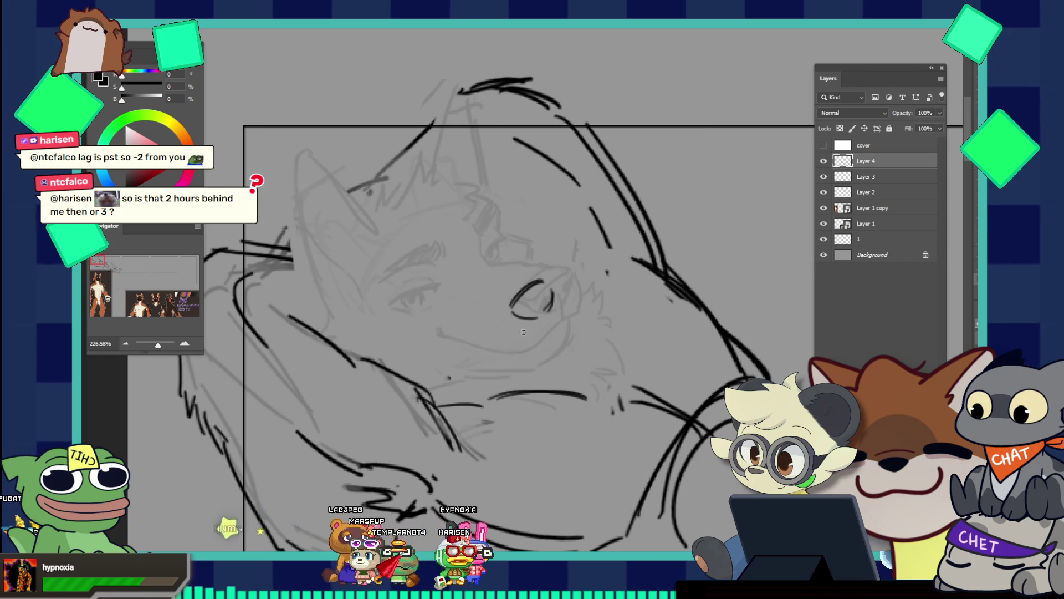
pyautogui.moveTo(523, 340); pyautogui.dragTo(554, 315)
pyautogui.hotkey('ctrl', 'z')
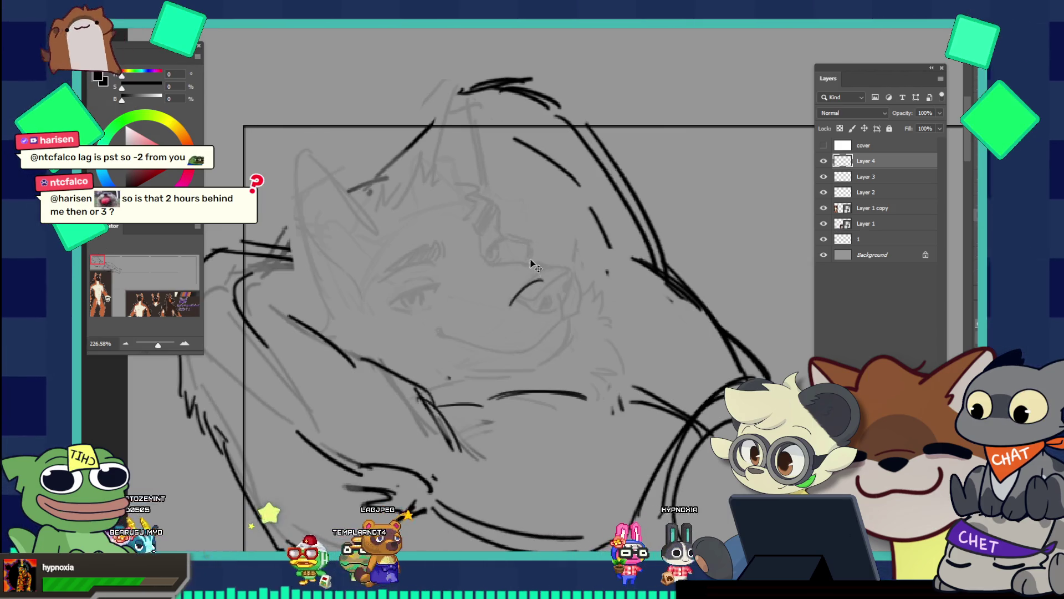
pyautogui.moveTo(532, 255); pyautogui.dragTo(432, 235)
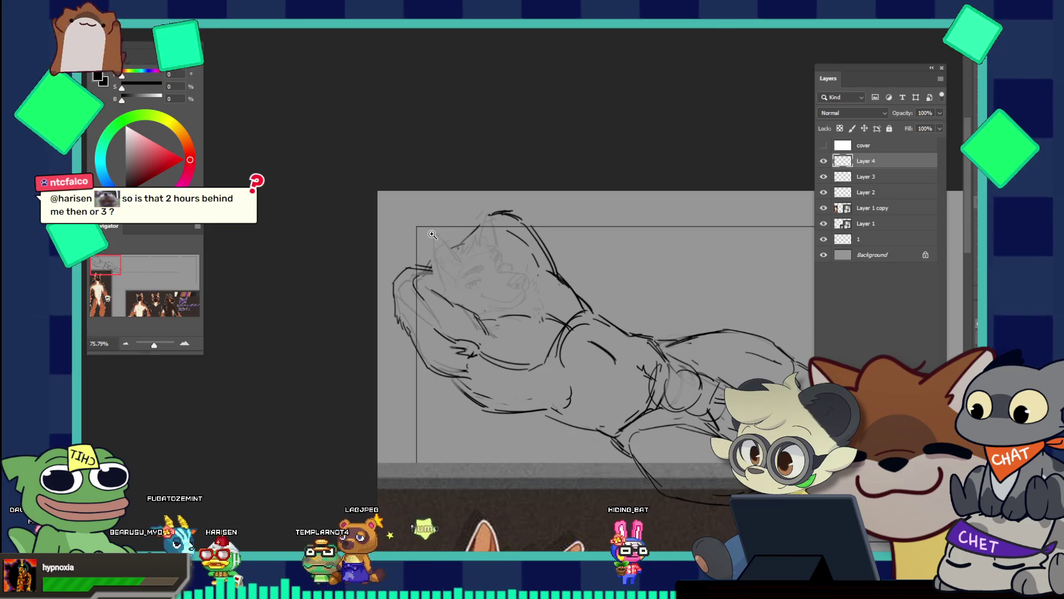
# Zoom in on the head and lasso a closed selection around the muzzle
pyautogui.scroll(-3, 433, 234)
pyautogui.scroll(-1, 432, 235)
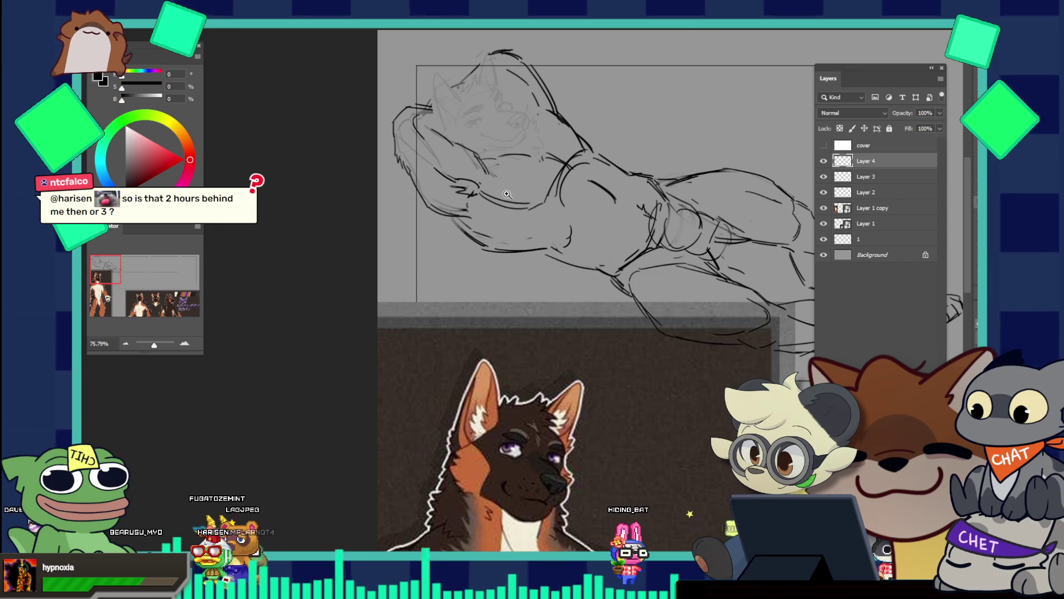
pyautogui.moveTo(507, 194); pyautogui.dragTo(565, 225)
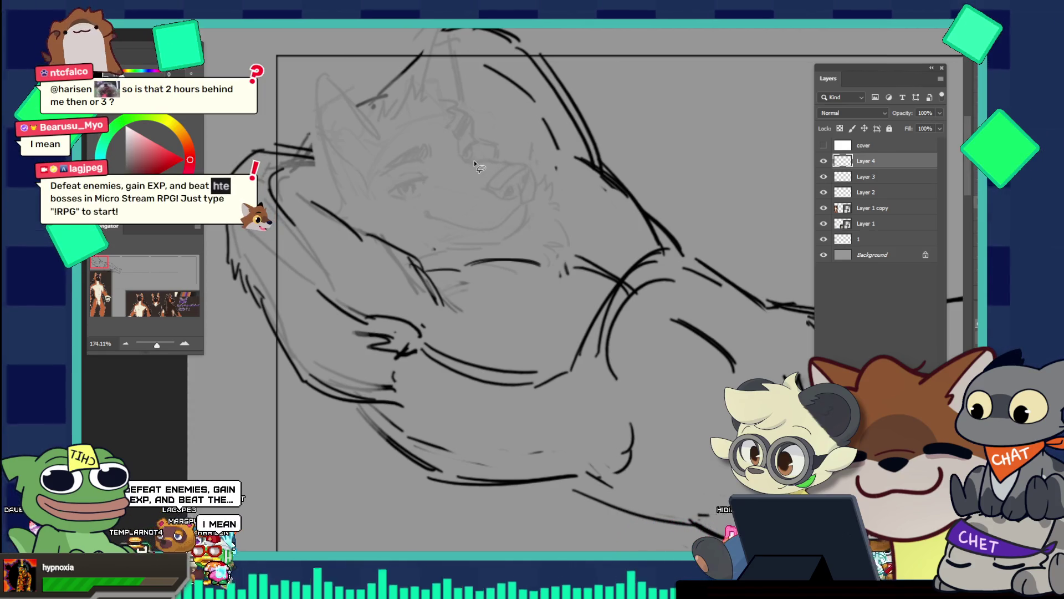
pyautogui.moveTo(422, 208)
pyautogui.mouseDown()
pyautogui.moveTo(419, 249)
pyautogui.moveTo(492, 250)
pyautogui.moveTo(527, 233)
pyautogui.moveTo(537, 201)
pyautogui.mouseUp()
pyautogui.moveTo(506, 154); pyautogui.dragTo(508, 155)
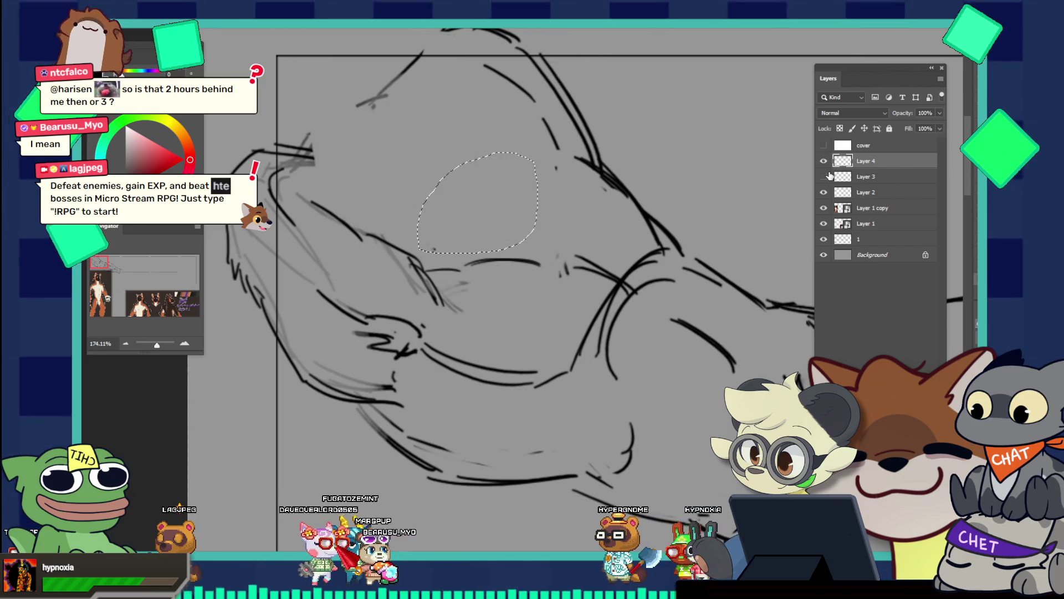
pyautogui.hotkey('ctrl', 'c')
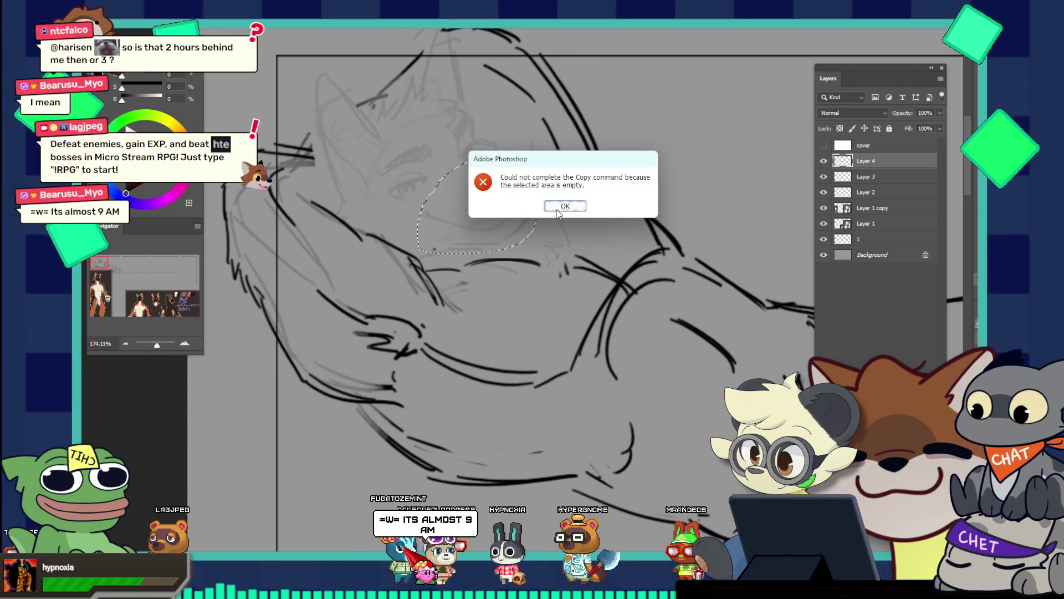
pyautogui.click(558, 210)
pyautogui.click(842, 176)
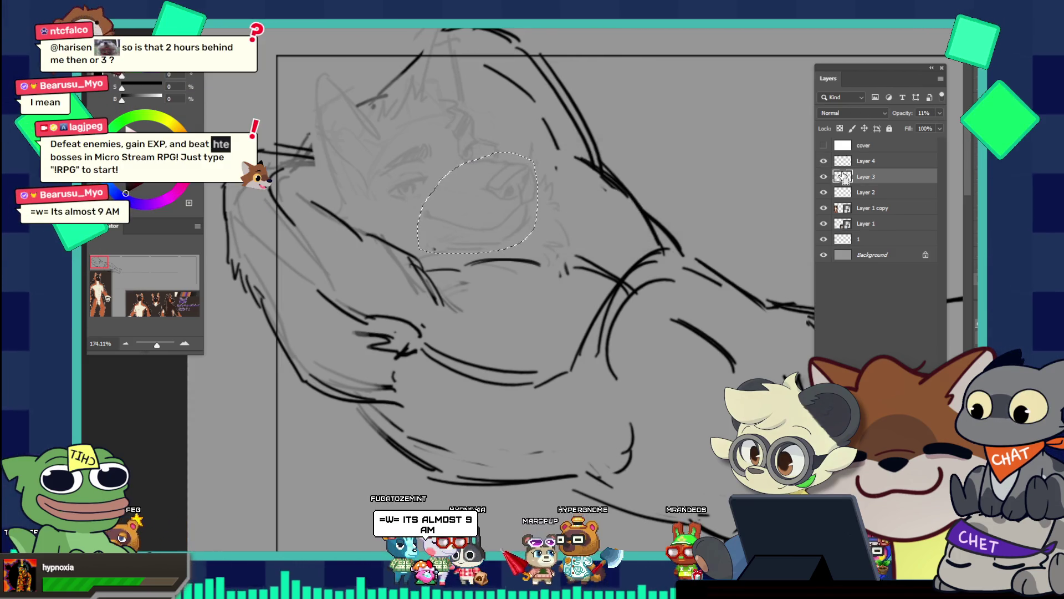
pyautogui.hotkey('ctrl', 'j')
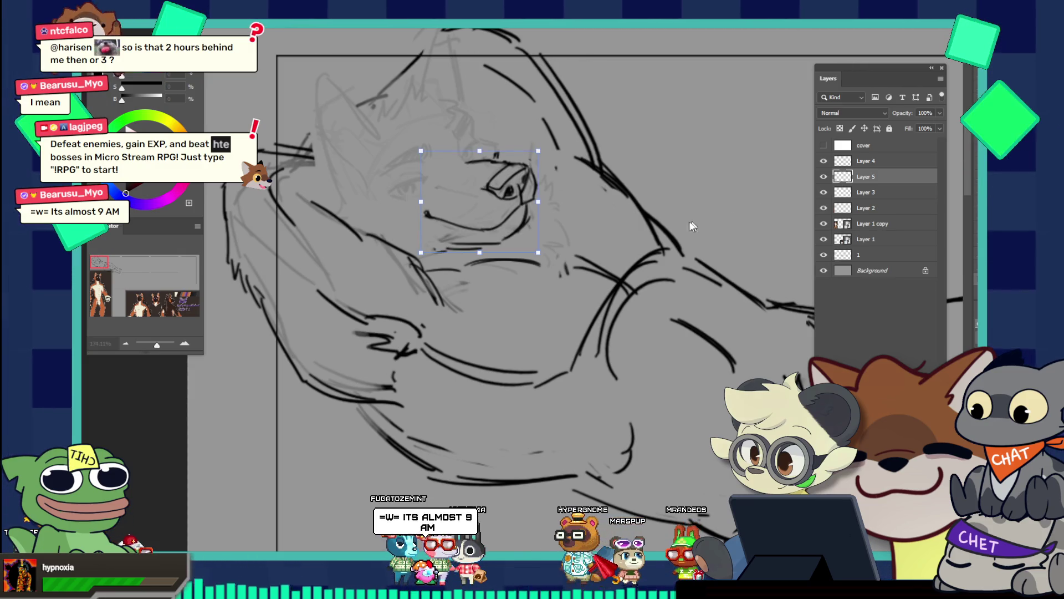
pyautogui.moveTo(519, 226); pyautogui.dragTo(521, 232)
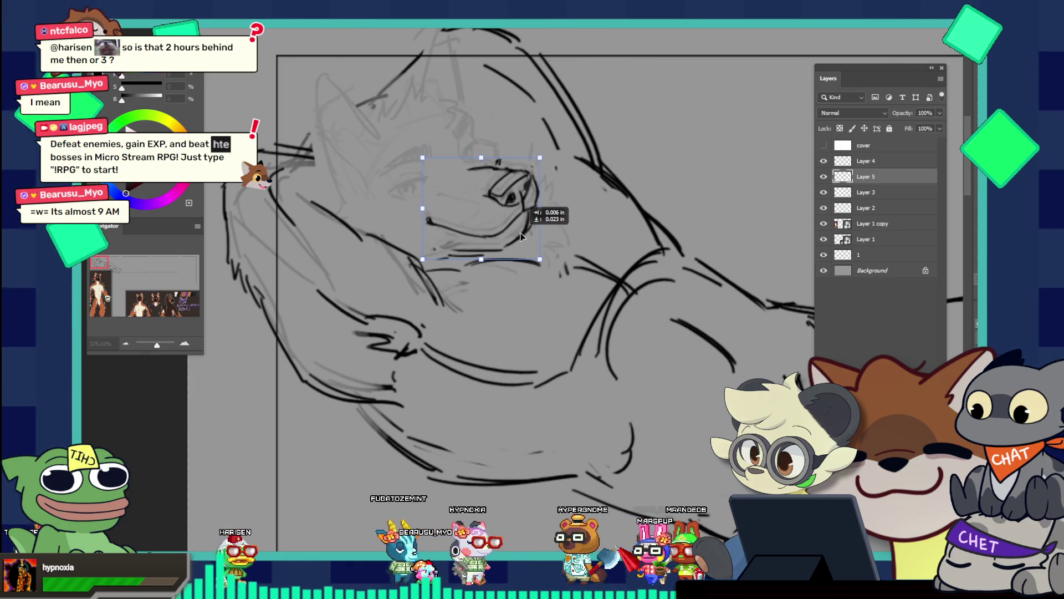
pyautogui.moveTo(484, 157); pyautogui.dragTo(488, 145)
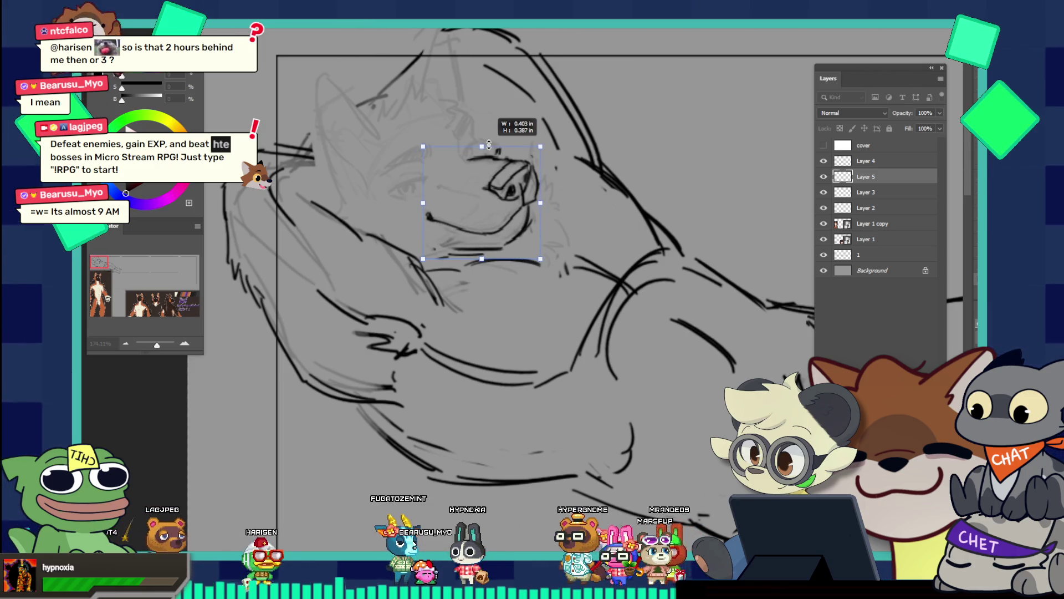
pyautogui.moveTo(546, 173)
pyautogui.mouseDown()
pyautogui.moveTo(553, 187)
pyautogui.moveTo(527, 201)
pyautogui.moveTo(441, 133)
pyautogui.mouseUp()
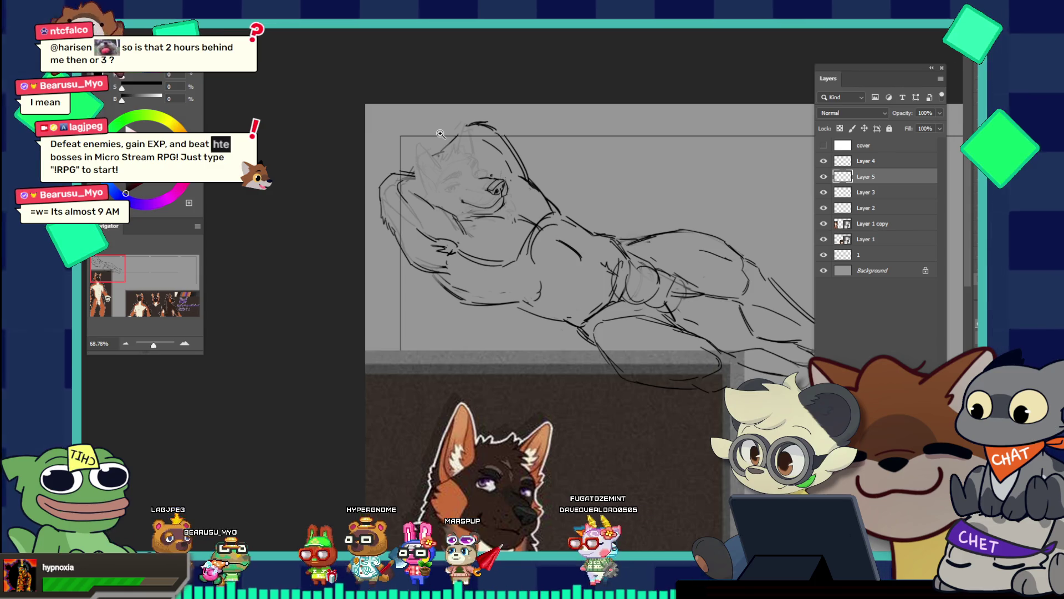
pyautogui.click(532, 199)
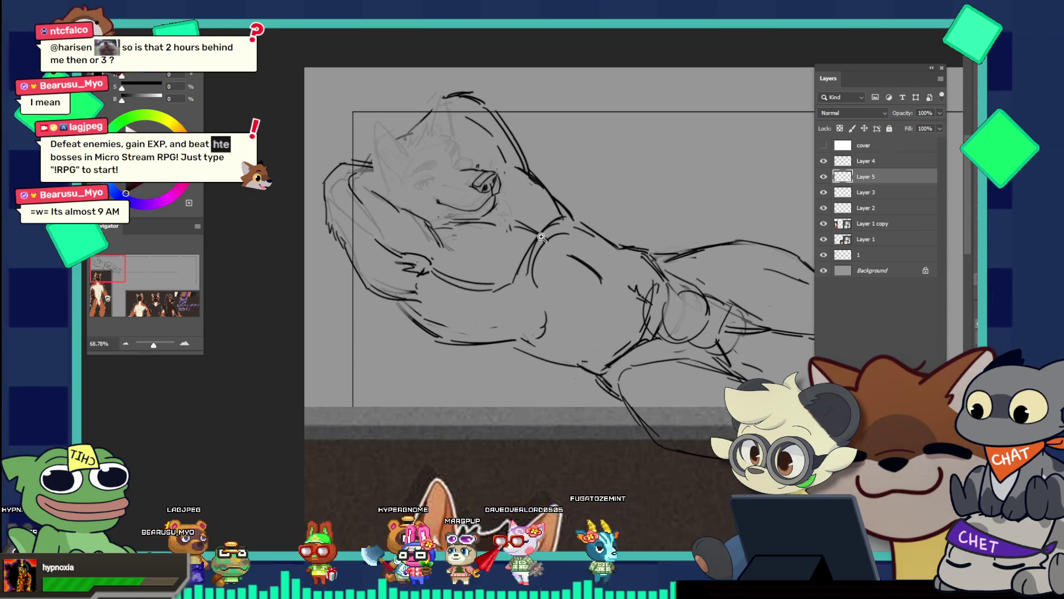
pyautogui.press('Delete')
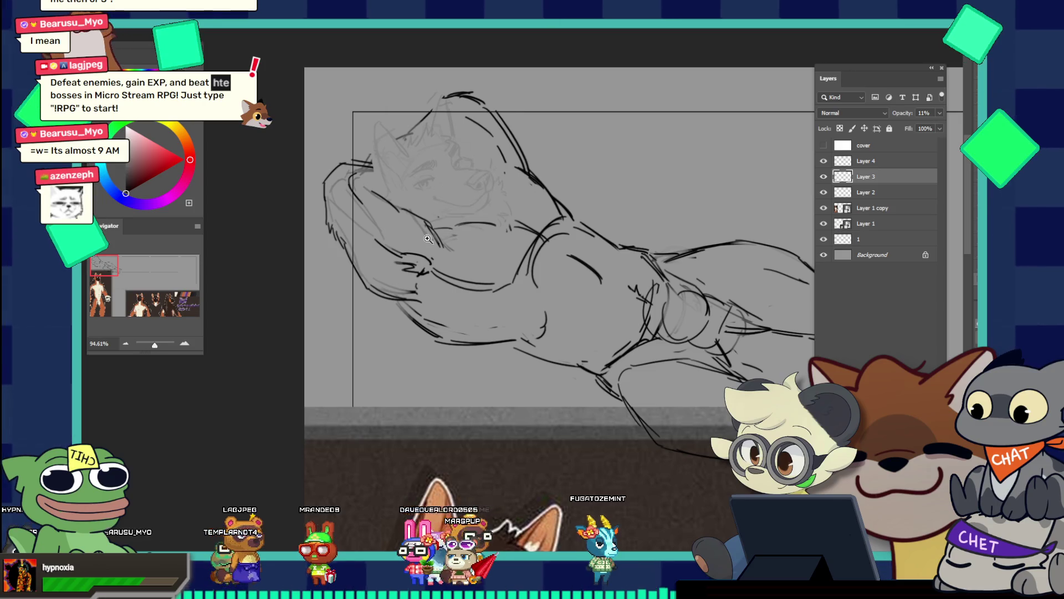
# Zoom out to the whole figure, then zoom in to about 358% on the face
pyautogui.moveTo(419, 239); pyautogui.dragTo(406, 220)
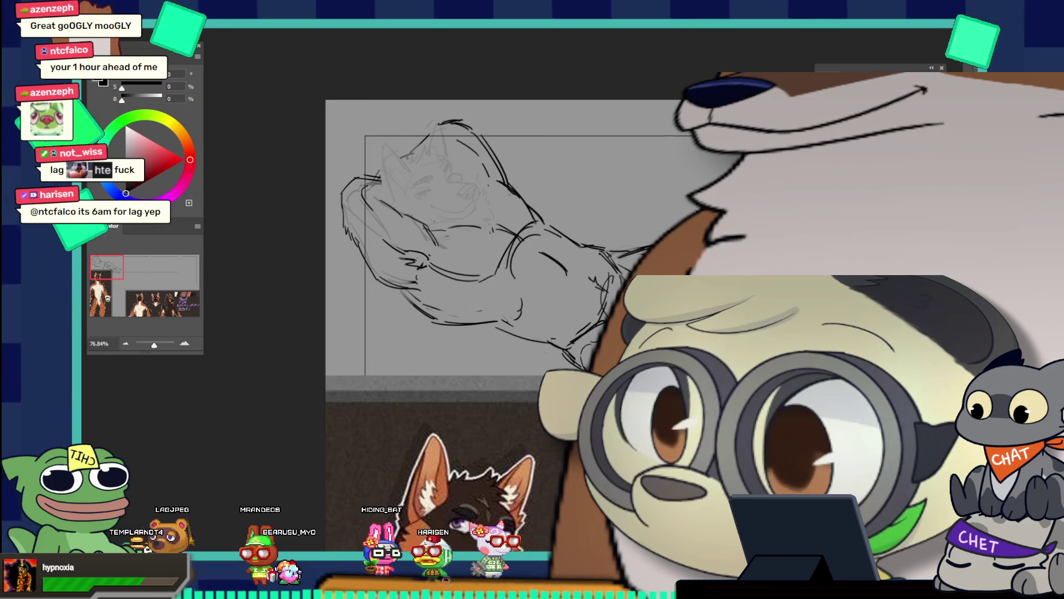
pyautogui.scroll(3, 444, 222)
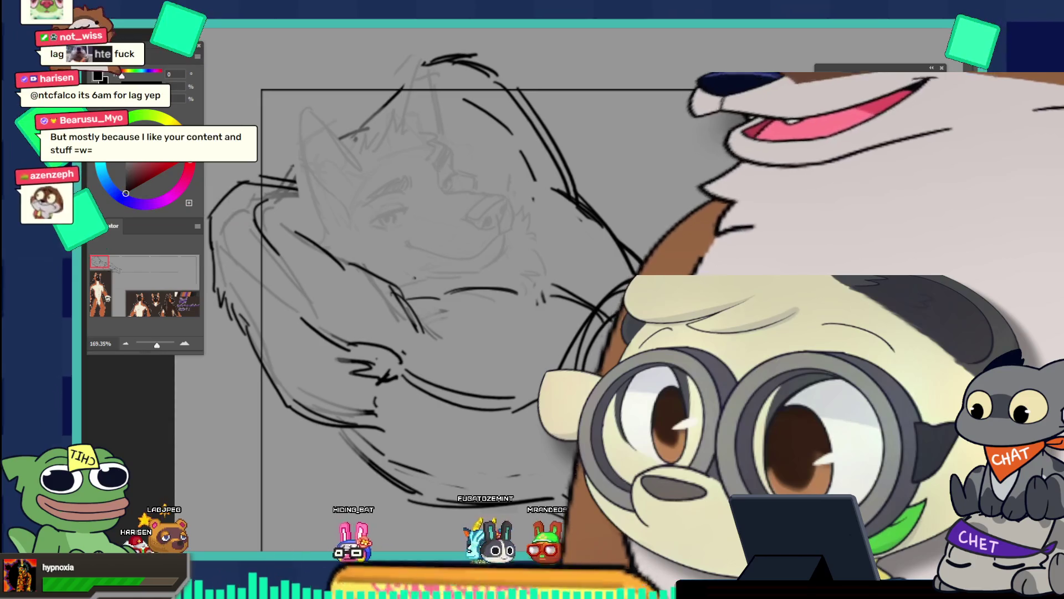
pyautogui.scroll(3, 420, 212)
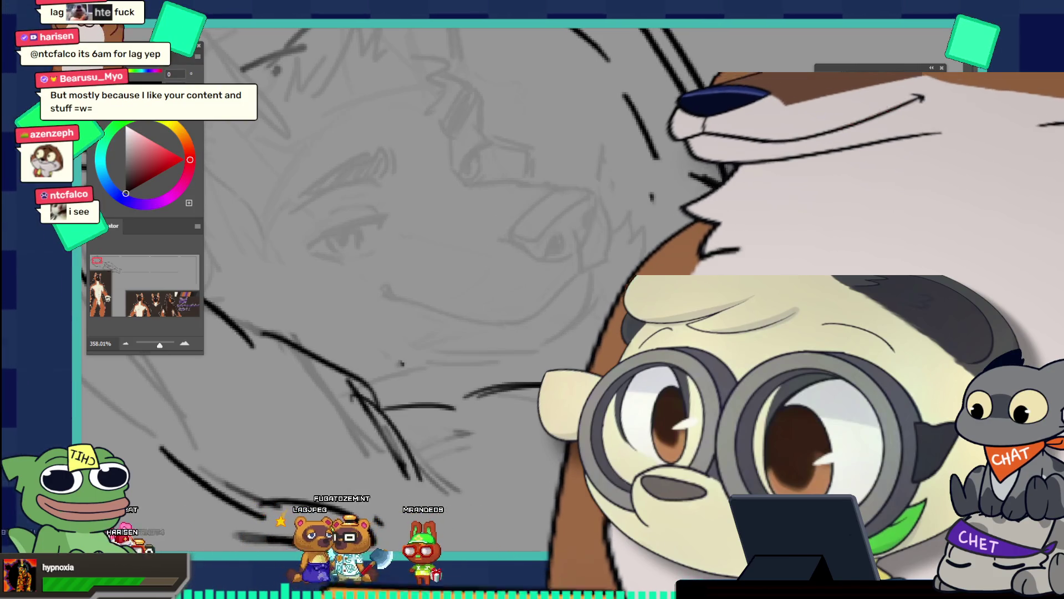
# Ink the upper curve of the eye with more arch
pyautogui.moveTo(485, 259); pyautogui.dragTo(535, 220)
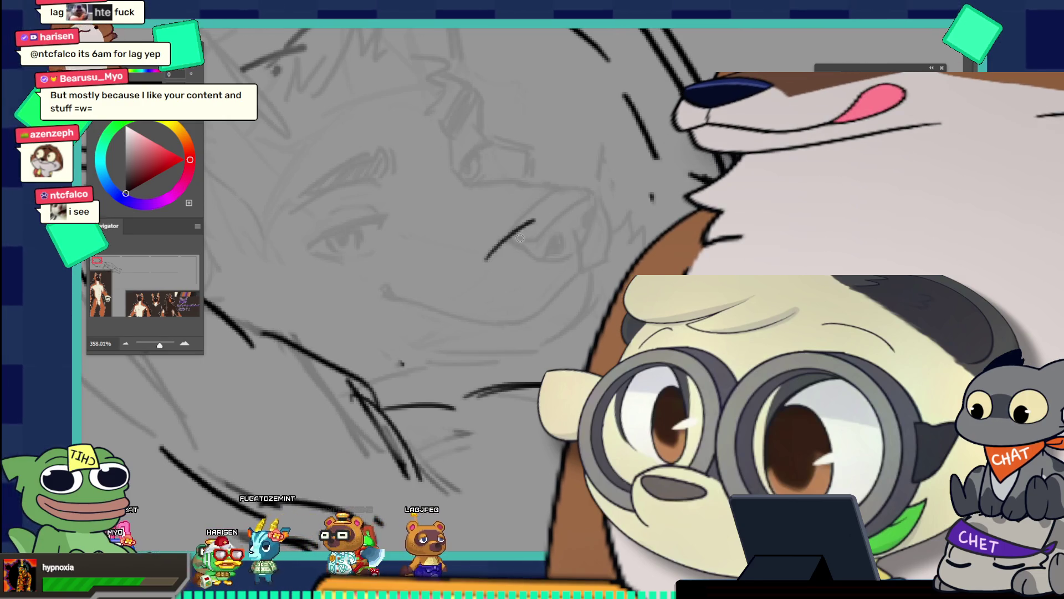
pyautogui.hotkey('ctrl', 'z')
pyautogui.moveTo(487, 260); pyautogui.dragTo(534, 210)
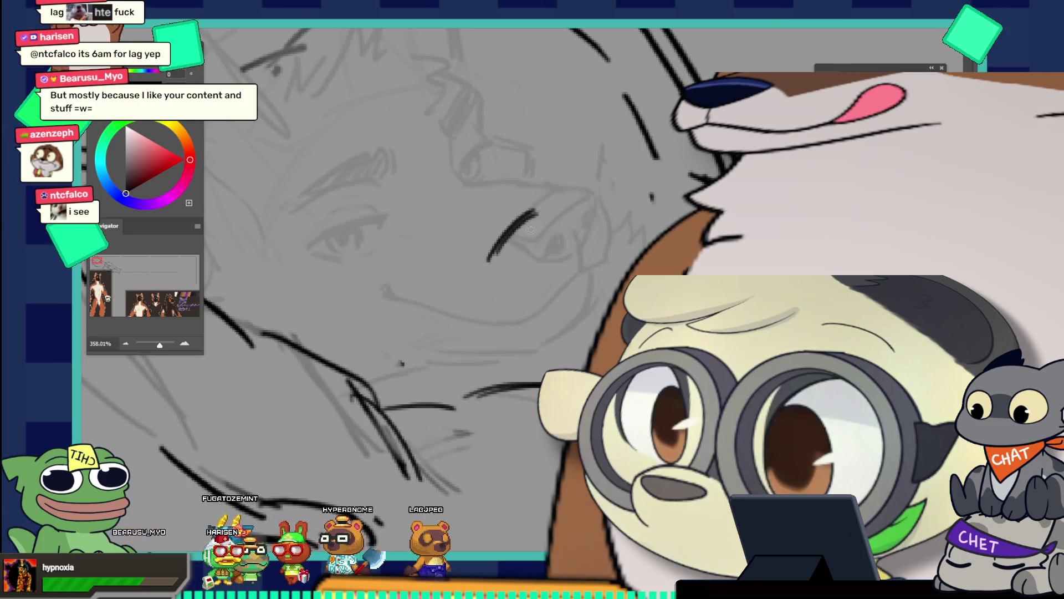
pyautogui.moveTo(493, 262)
pyautogui.mouseDown()
pyautogui.moveTo(522, 270)
pyautogui.moveTo(506, 271)
pyautogui.moveTo(548, 220)
pyautogui.mouseUp()
pyautogui.hotkey('ctrl', 'z')
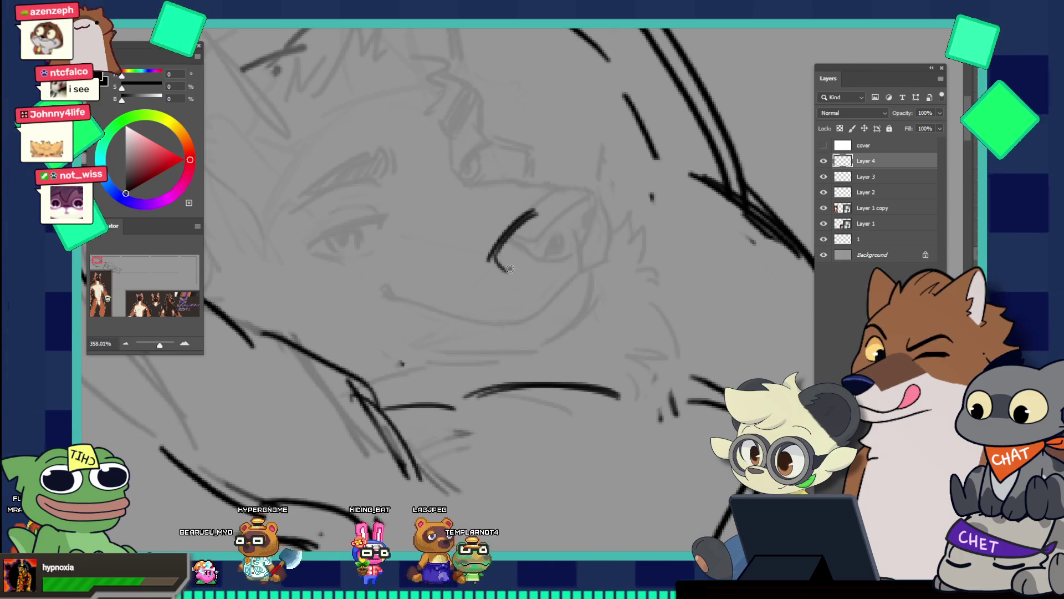
# Add a stroke beside the eye curve and draw the eye's right edge as a curve
pyautogui.moveTo(513, 264); pyautogui.dragTo(547, 222)
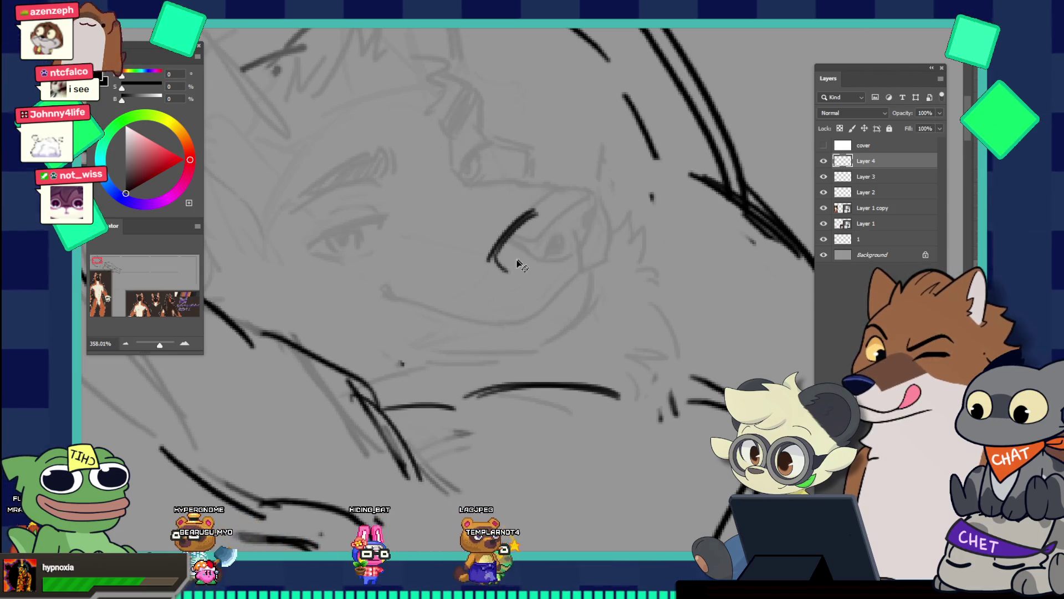
pyautogui.moveTo(506, 270); pyautogui.dragTo(554, 217)
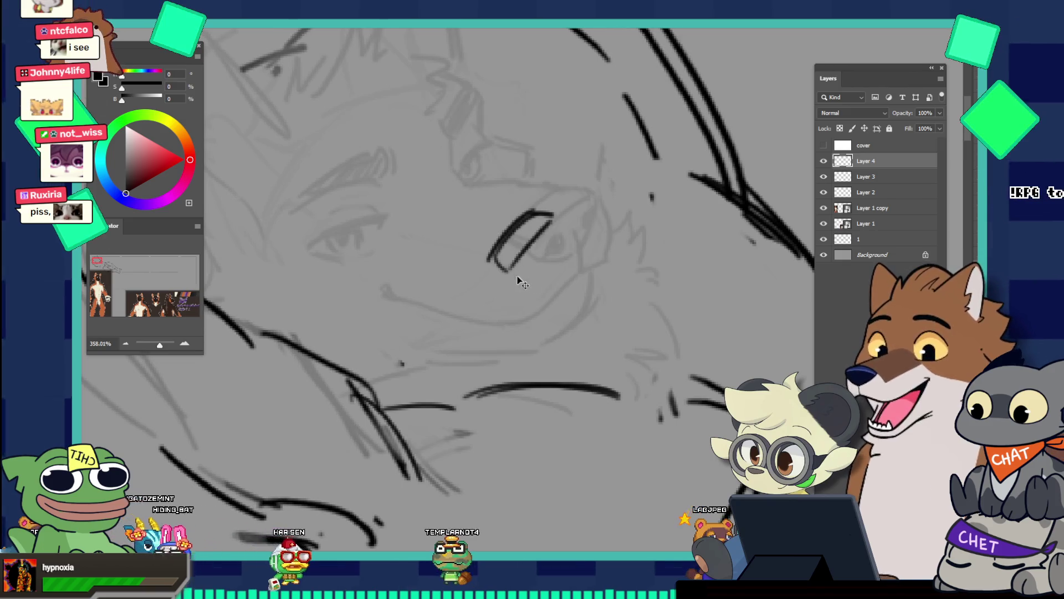
pyautogui.hotkey('ctrl', 'z')
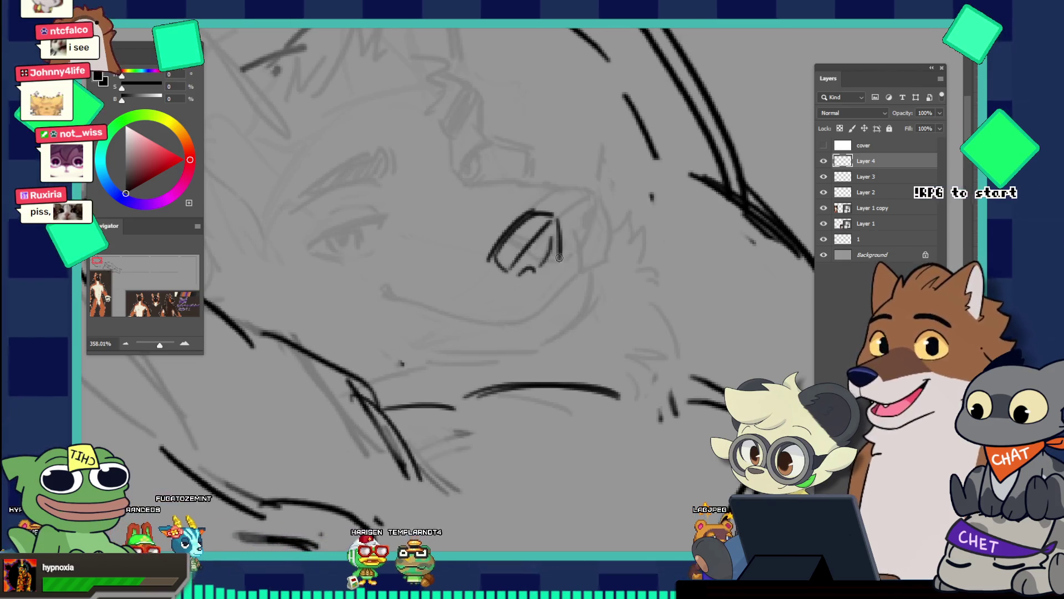
pyautogui.moveTo(554, 221); pyautogui.dragTo(557, 264)
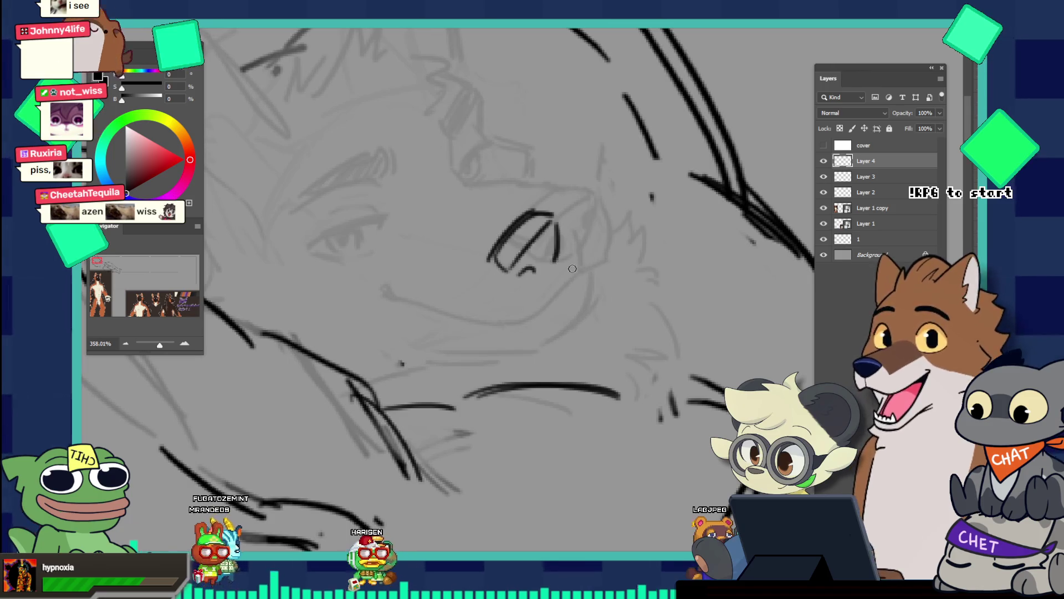
pyautogui.hotkey('ctrl', 'z')
pyautogui.moveTo(553, 222); pyautogui.dragTo(549, 259)
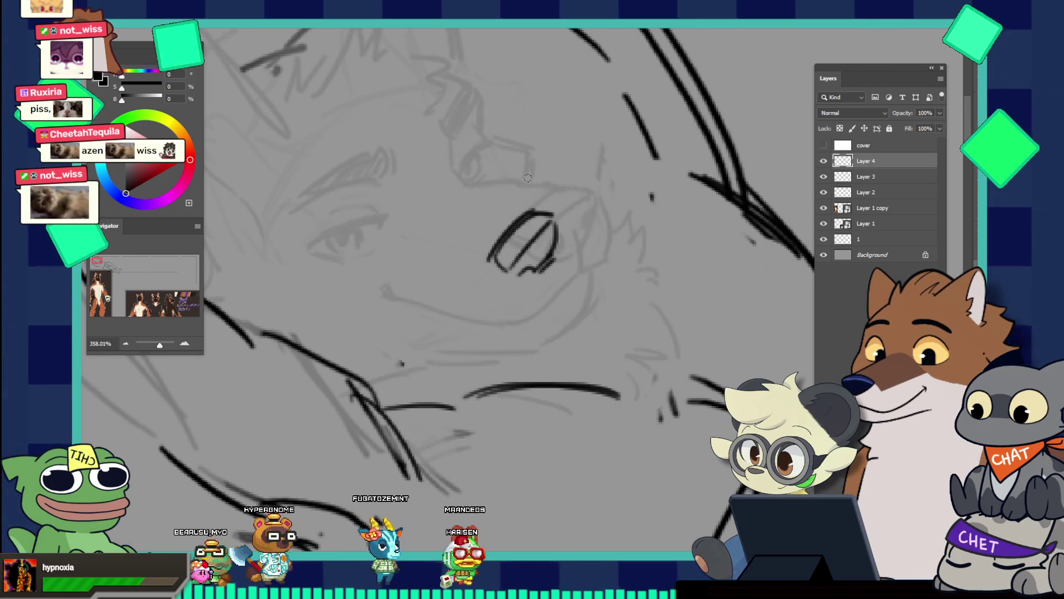
pyautogui.scroll(-5, 485, 190)
pyautogui.scroll(4, 536, 226)
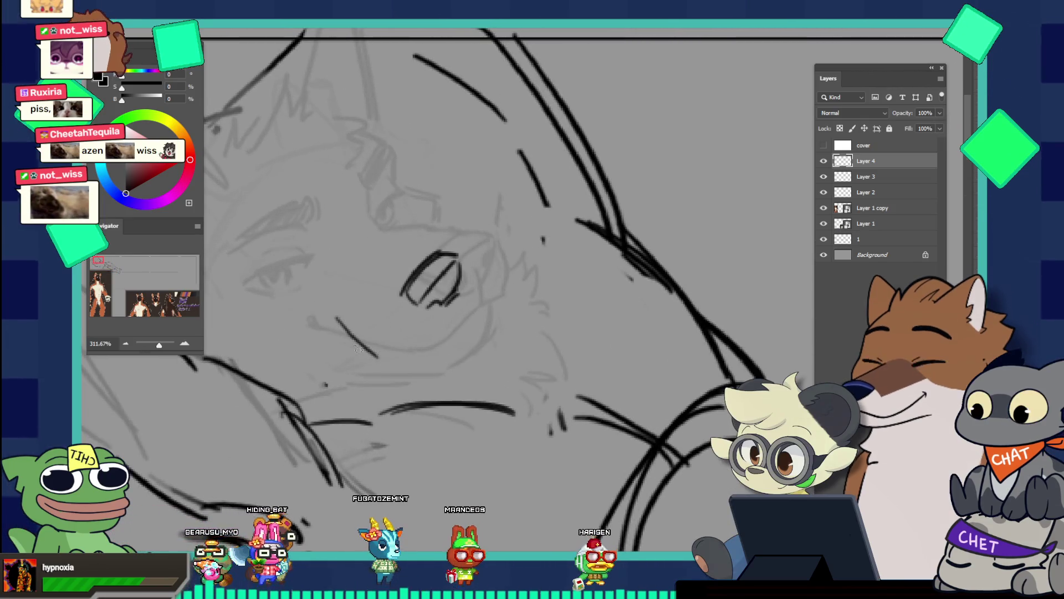
# Redraw the mouth below the eye as a single clean stroke
pyautogui.moveTo(323, 326); pyautogui.dragTo(378, 354)
pyautogui.hotkey('ctrl', 'z')
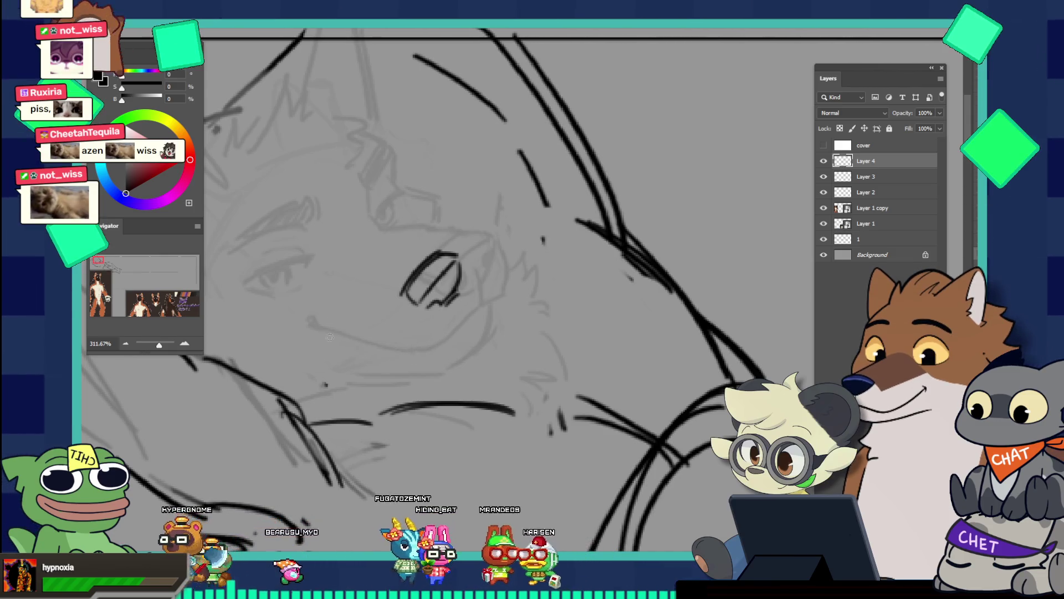
pyautogui.hotkey('ctrl', 'z')
pyautogui.moveTo(410, 364); pyautogui.dragTo(459, 325)
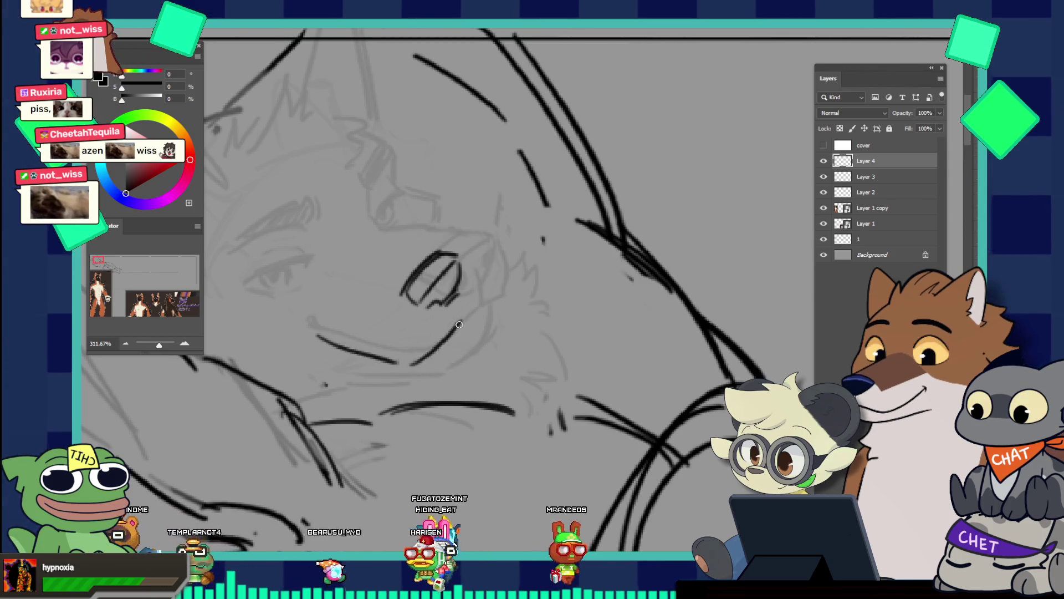
pyautogui.hotkey('ctrl', 'z')
pyautogui.hotkey('ctrl', 'z')
pyautogui.moveTo(336, 338)
pyautogui.mouseDown()
pyautogui.moveTo(411, 361)
pyautogui.moveTo(480, 297)
pyautogui.moveTo(467, 266)
pyautogui.mouseUp()
# Add diagonal and curved strokes beside and above the eye, brow fur, and darken the mouth's left end
pyautogui.hotkey('ctrl', 'z')
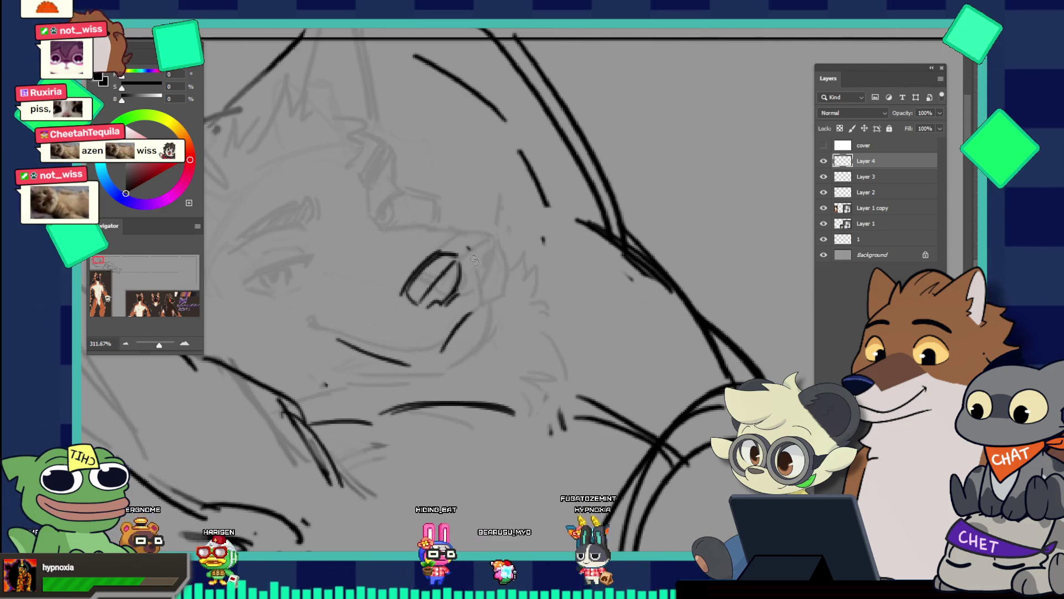
pyautogui.moveTo(474, 242); pyautogui.dragTo(481, 288)
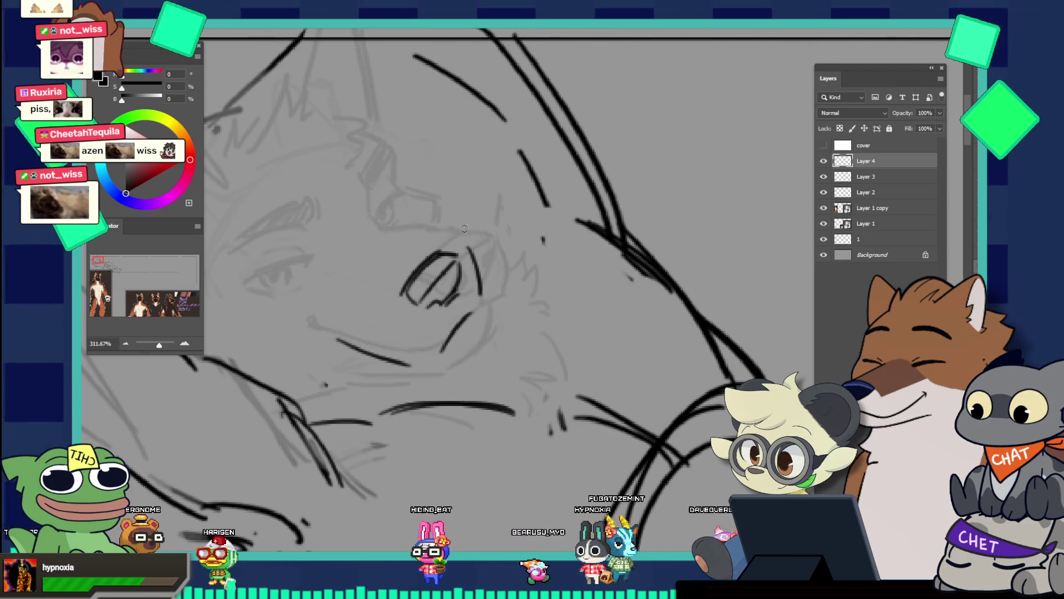
pyautogui.hotkey('ctrl', 'z')
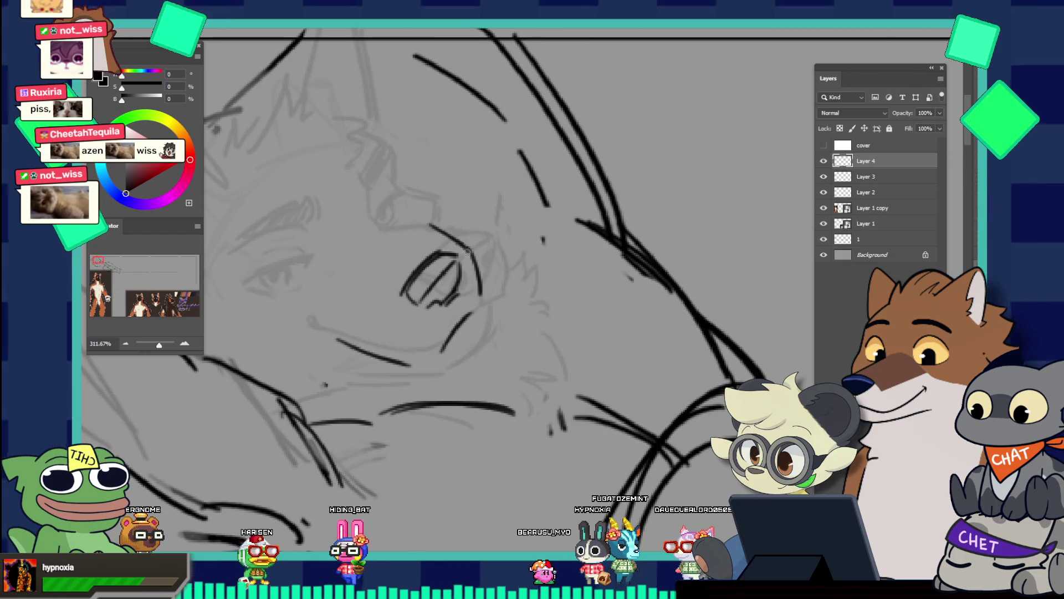
pyautogui.moveTo(428, 221); pyautogui.dragTo(460, 240)
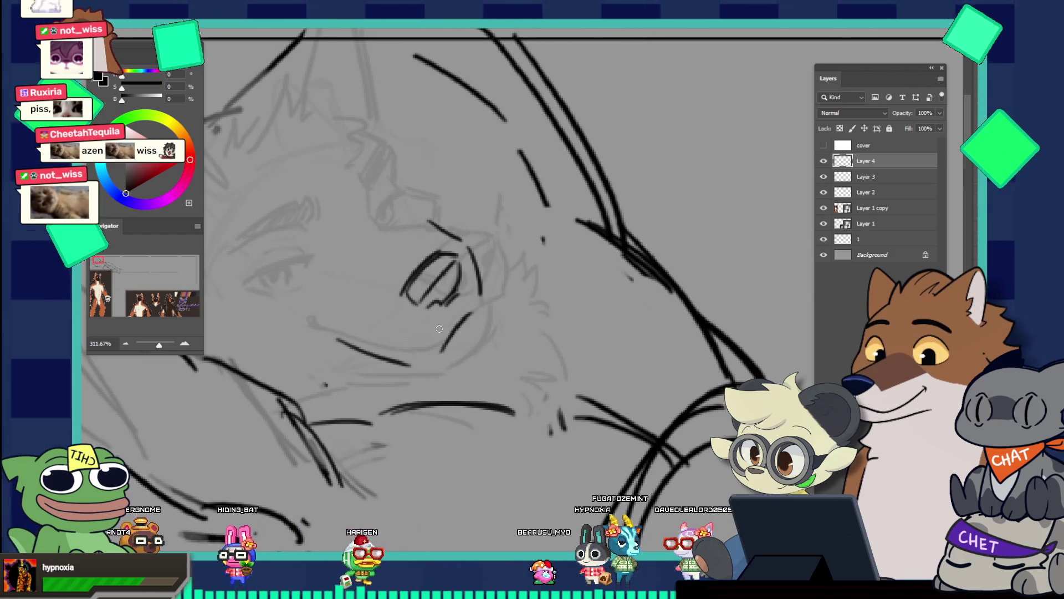
pyautogui.moveTo(475, 220); pyautogui.dragTo(507, 217)
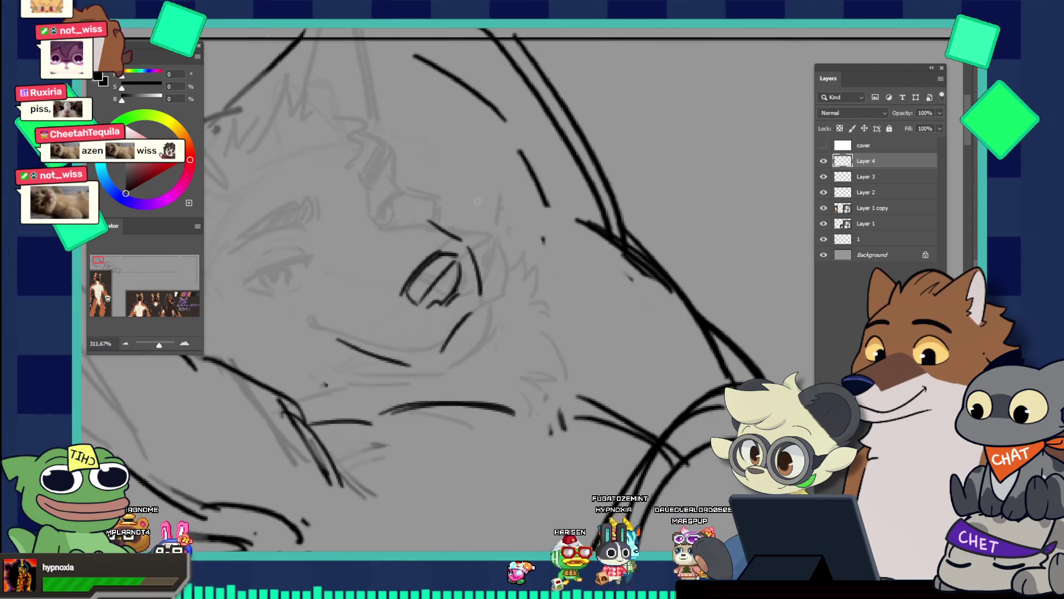
pyautogui.moveTo(475, 196)
pyautogui.mouseDown()
pyautogui.moveTo(507, 186)
pyautogui.moveTo(485, 200)
pyautogui.moveTo(498, 221)
pyautogui.mouseUp()
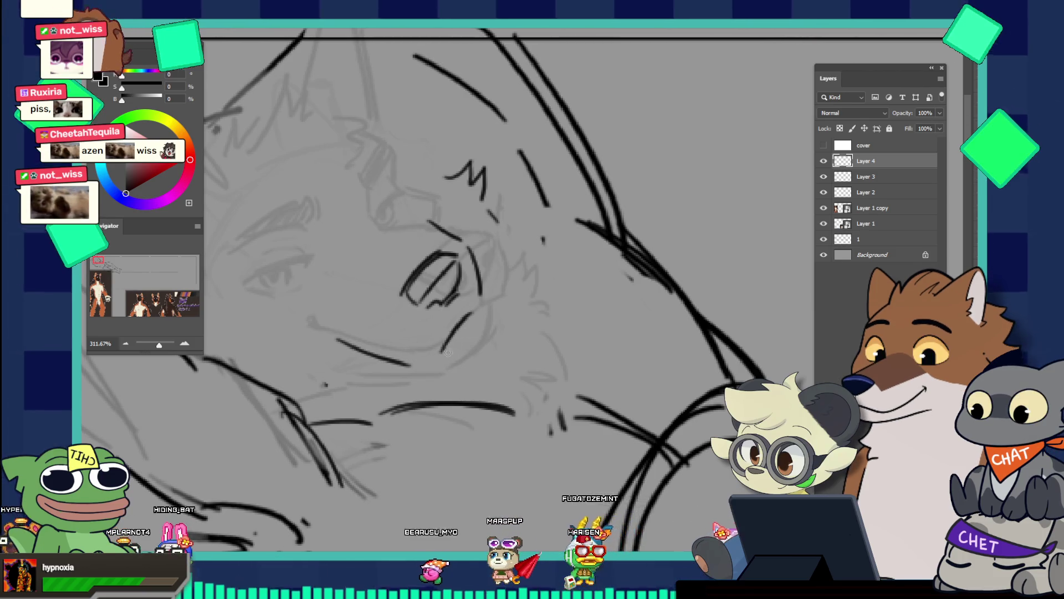
pyautogui.moveTo(413, 363); pyautogui.dragTo(436, 348)
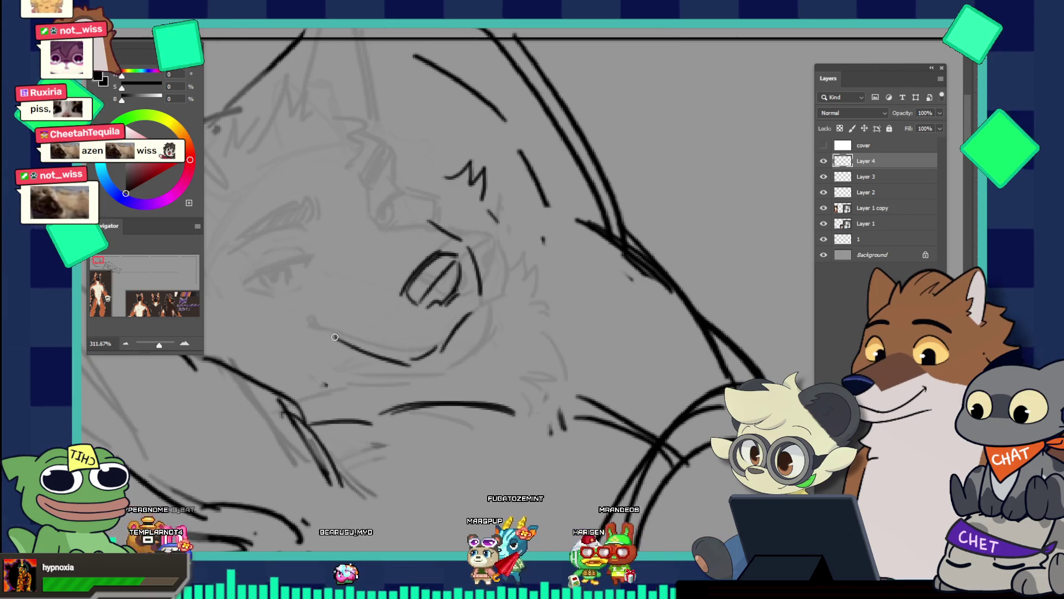
pyautogui.moveTo(314, 334); pyautogui.dragTo(326, 333)
pyautogui.moveTo(466, 279); pyautogui.dragTo(413, 261)
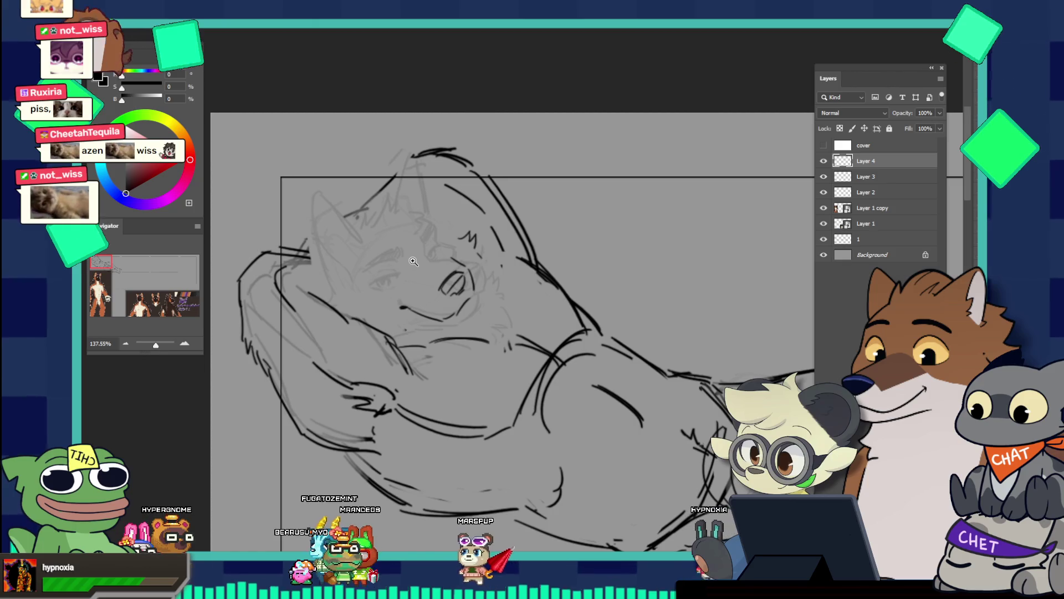
# Lasso the eye strokes and rotate them to a better angle with Ctrl+T
pyautogui.click(467, 262)
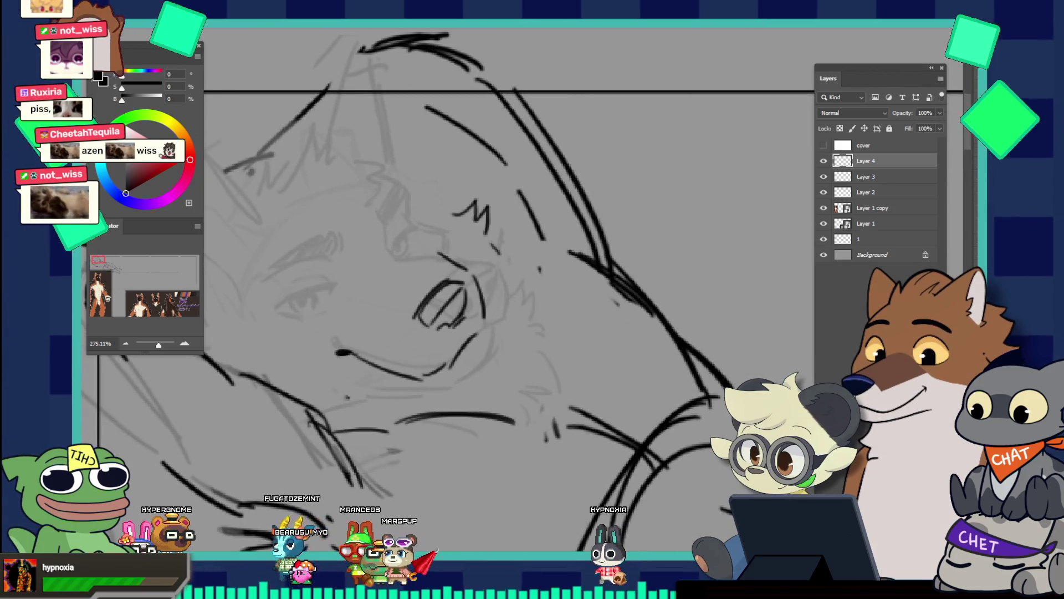
pyautogui.moveTo(428, 273)
pyautogui.mouseDown()
pyautogui.moveTo(417, 354)
pyautogui.moveTo(465, 317)
pyautogui.moveTo(475, 279)
pyautogui.moveTo(464, 271)
pyautogui.moveTo(495, 300)
pyautogui.moveTo(499, 287)
pyautogui.mouseUp()
pyautogui.hotkey('ctrl', 't')
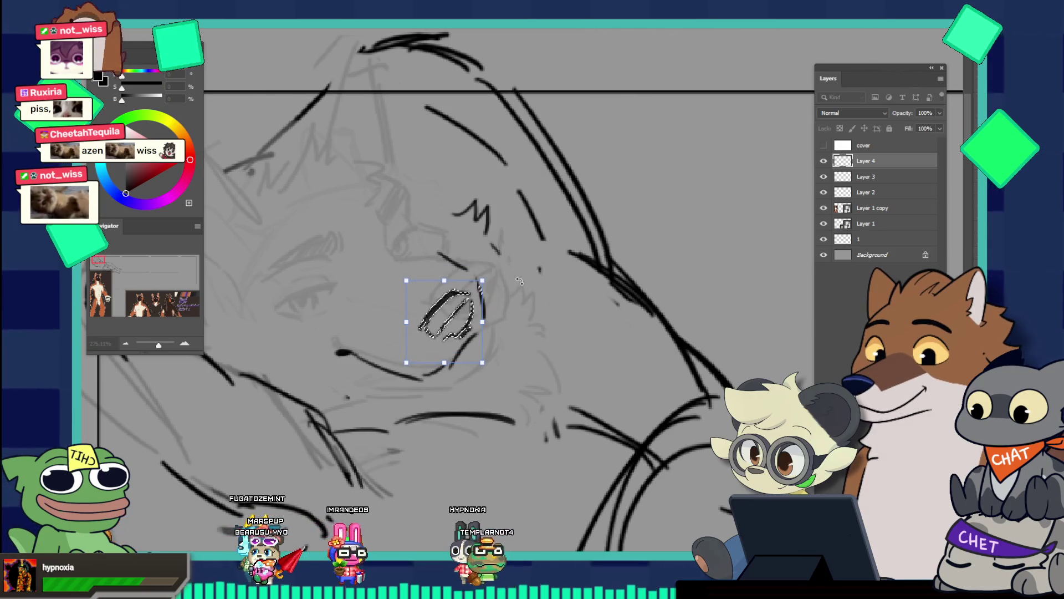
pyautogui.press('Return')
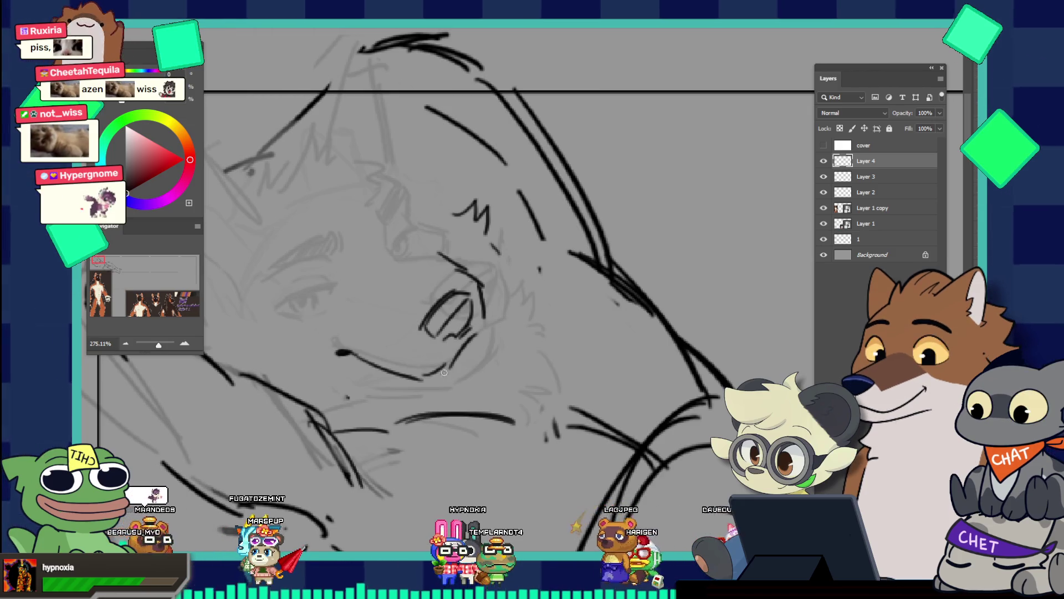
pyautogui.moveTo(474, 356)
pyautogui.mouseDown()
pyautogui.moveTo(417, 299)
pyautogui.moveTo(496, 363)
pyautogui.mouseUp()
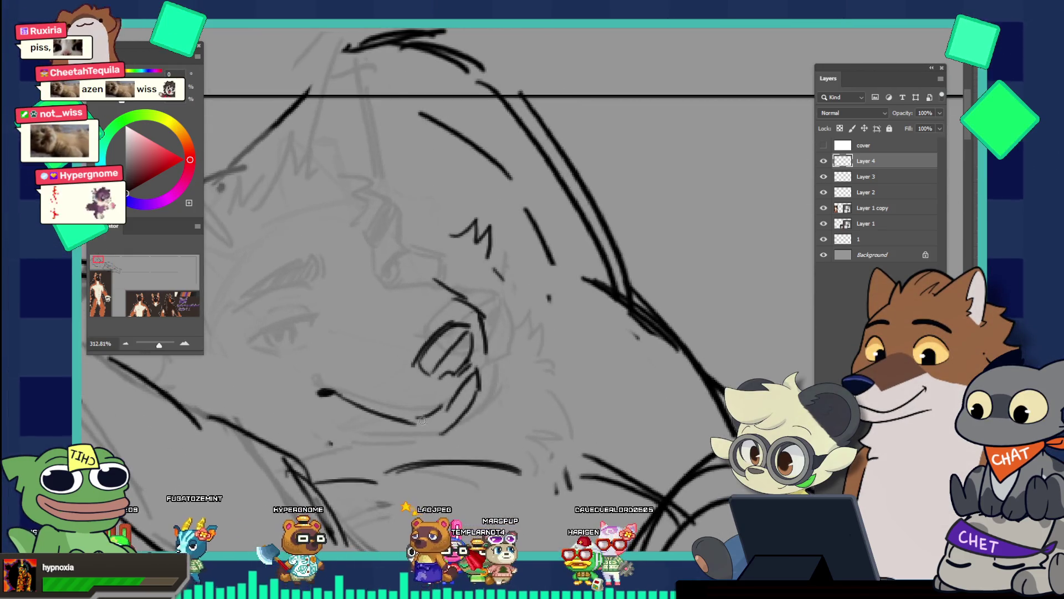
pyautogui.moveTo(453, 387)
pyautogui.mouseDown()
pyautogui.moveTo(421, 360)
pyautogui.moveTo(512, 354)
pyautogui.mouseUp()
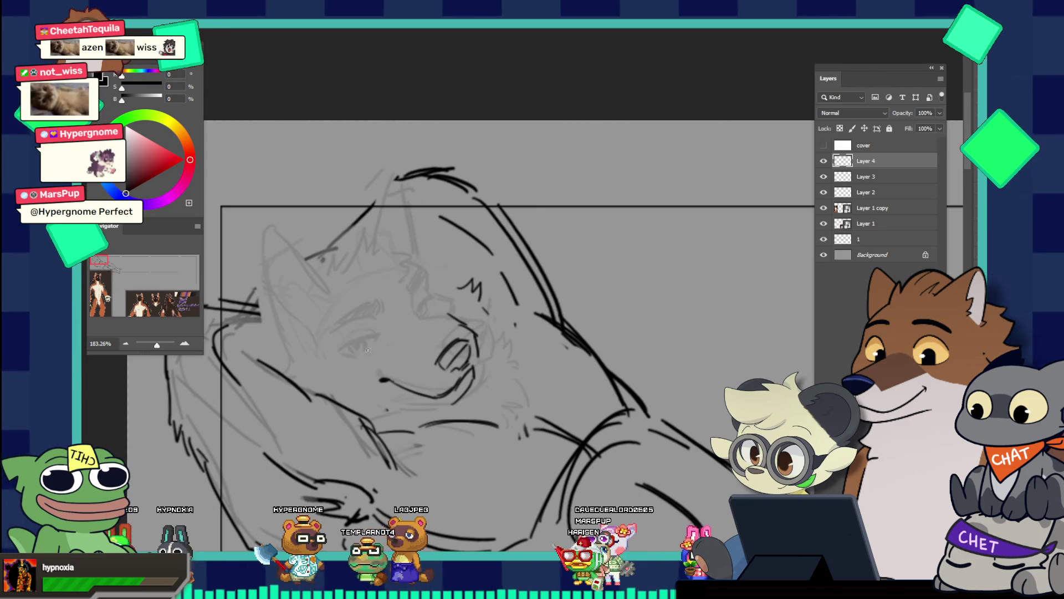
# Try a new eye line and a long line across the face, then undo both
pyautogui.moveTo(348, 357); pyautogui.dragTo(397, 317)
pyautogui.hotkey('ctrl', 'z')
pyautogui.hotkey('ctrl', 'z')
pyautogui.moveTo(347, 364); pyautogui.dragTo(476, 256)
pyautogui.hotkey('ctrl', 'z')
pyautogui.hotkey('ctrl', 'z')
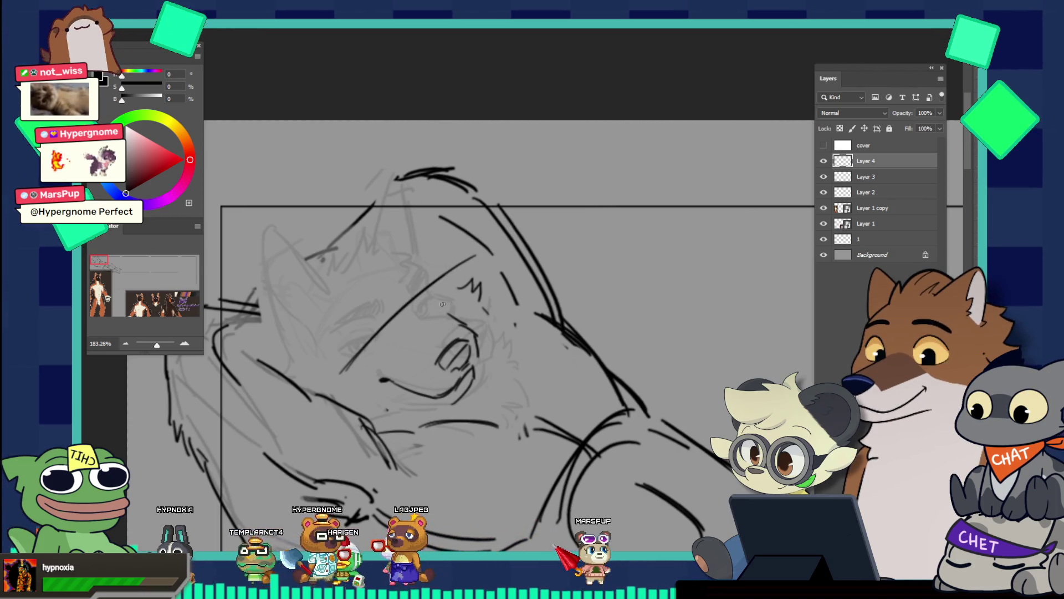
pyautogui.hotkey('ctrl', 'z')
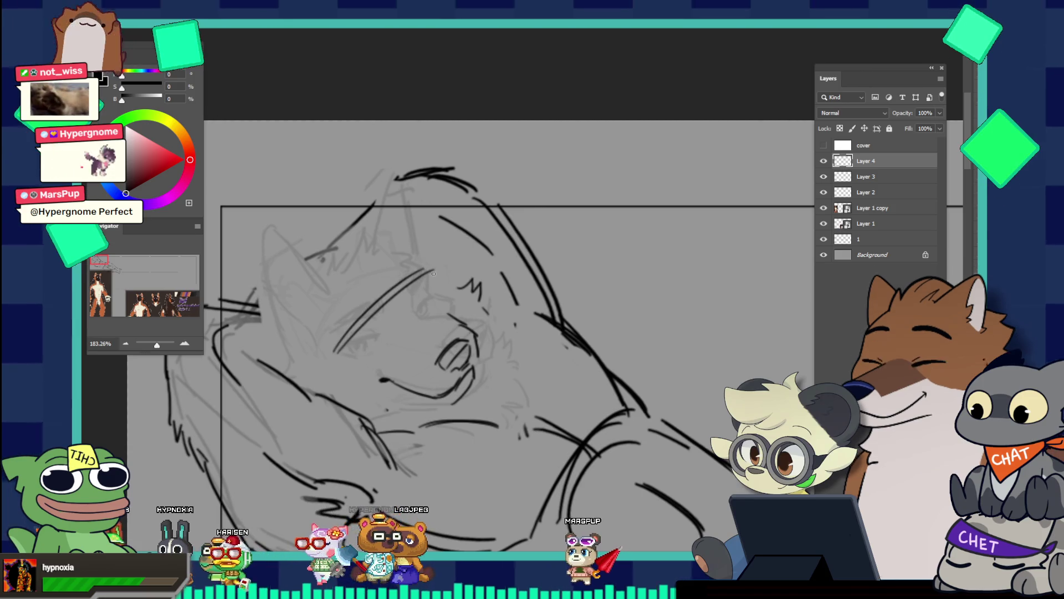
# Delete Layer 4 with its dark eye and mouth line work
pyautogui.scroll(-6, 399, 276)
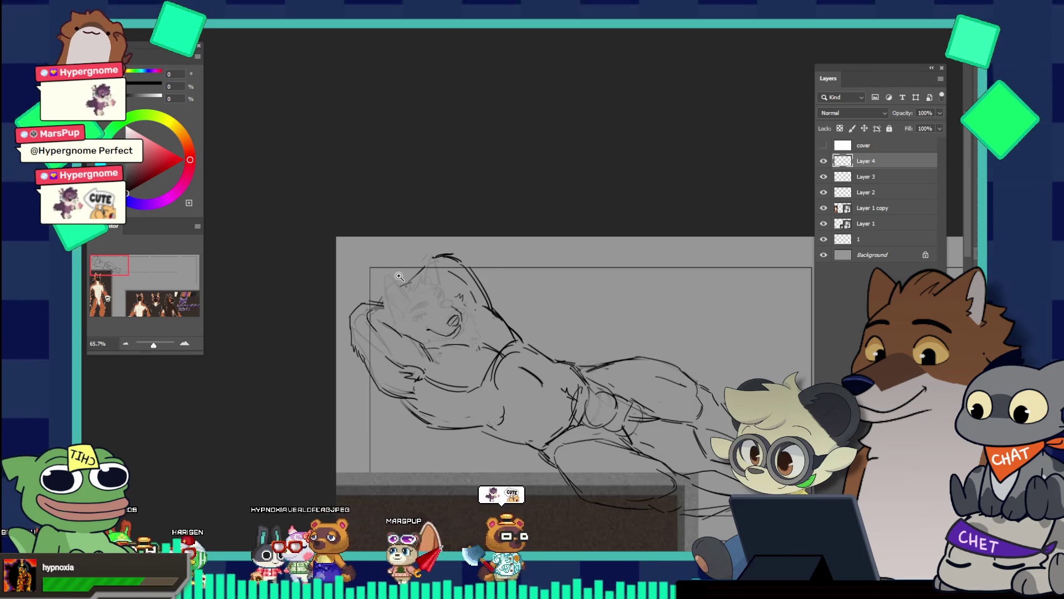
pyautogui.scroll(3, 489, 346)
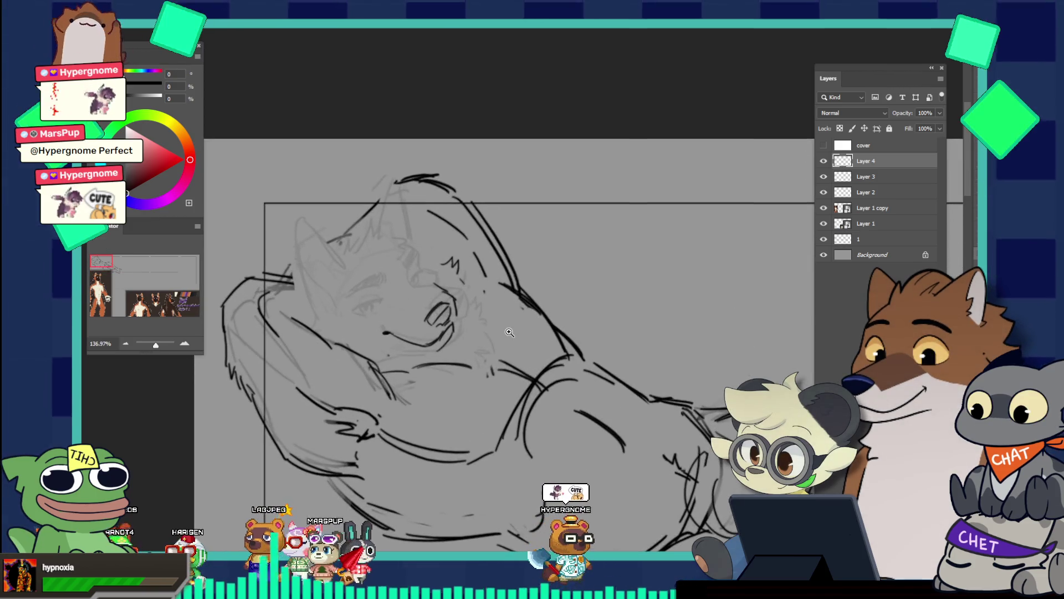
pyautogui.scroll(2, 503, 306)
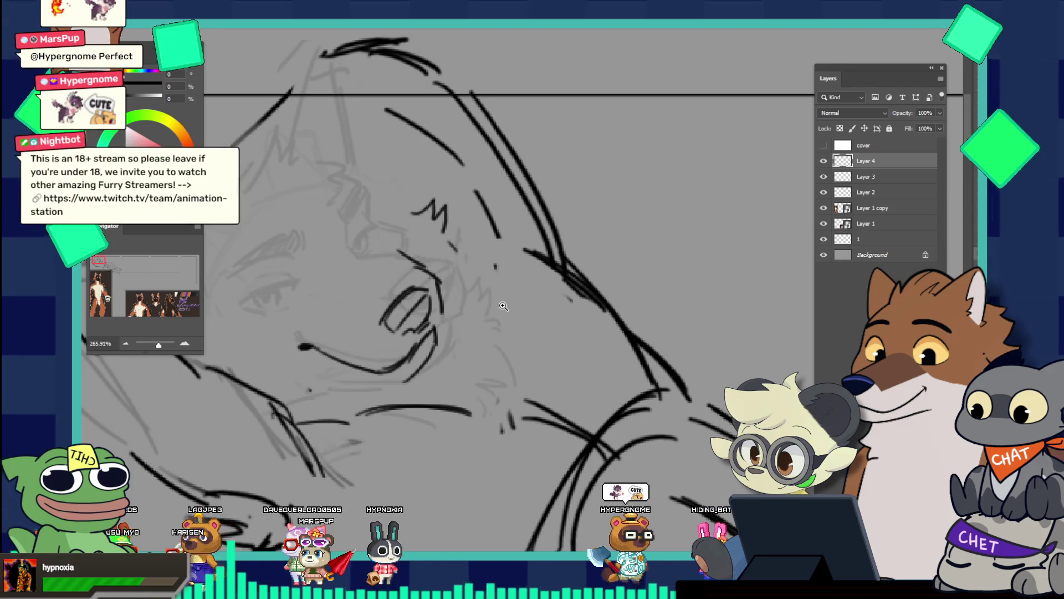
pyautogui.press('Delete')
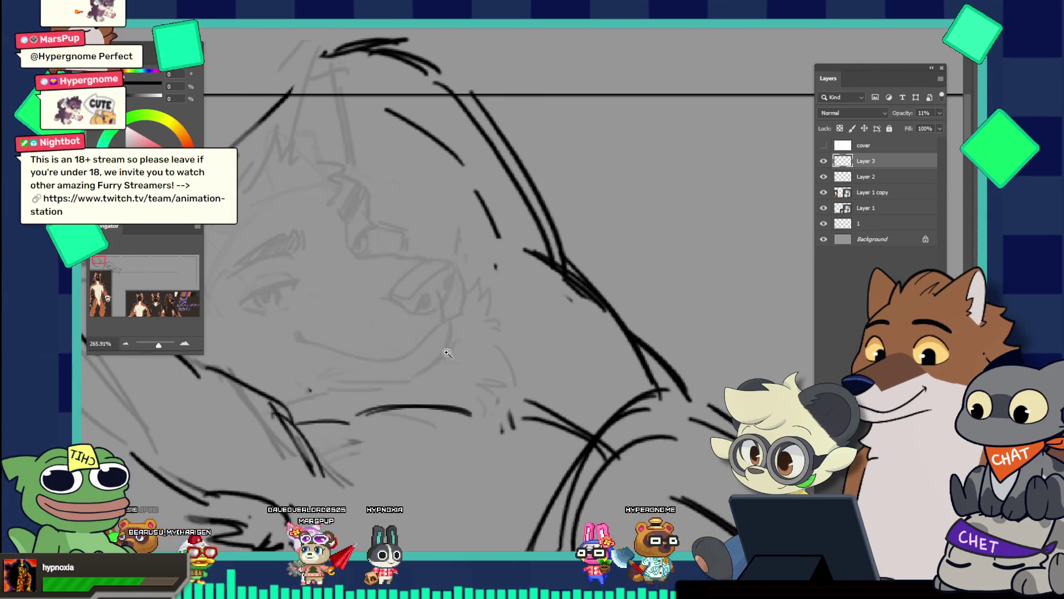
pyautogui.scroll(-4, 375, 326)
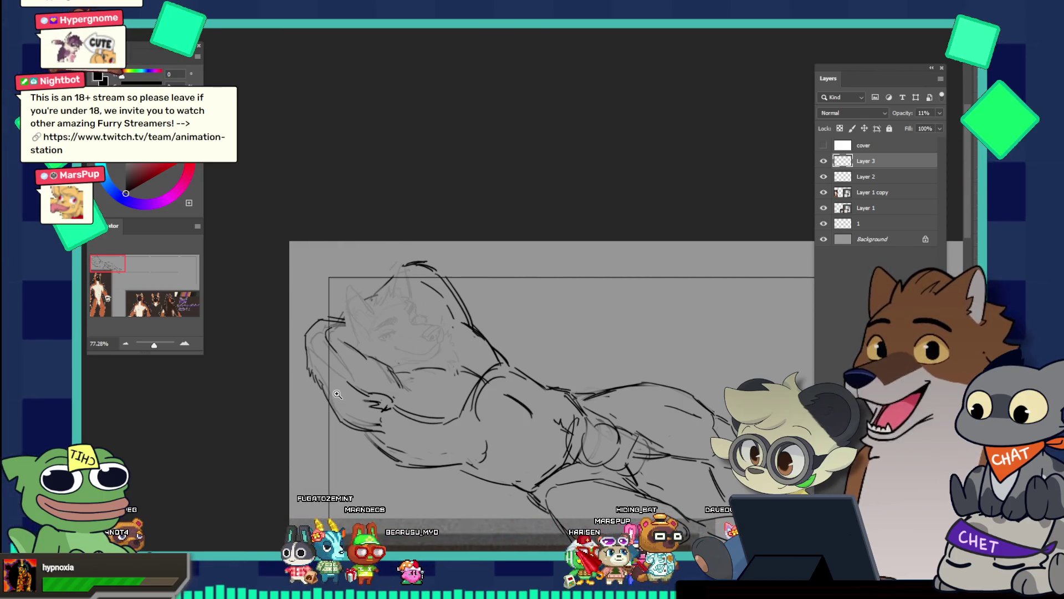
pyautogui.scroll(-5, 337, 394)
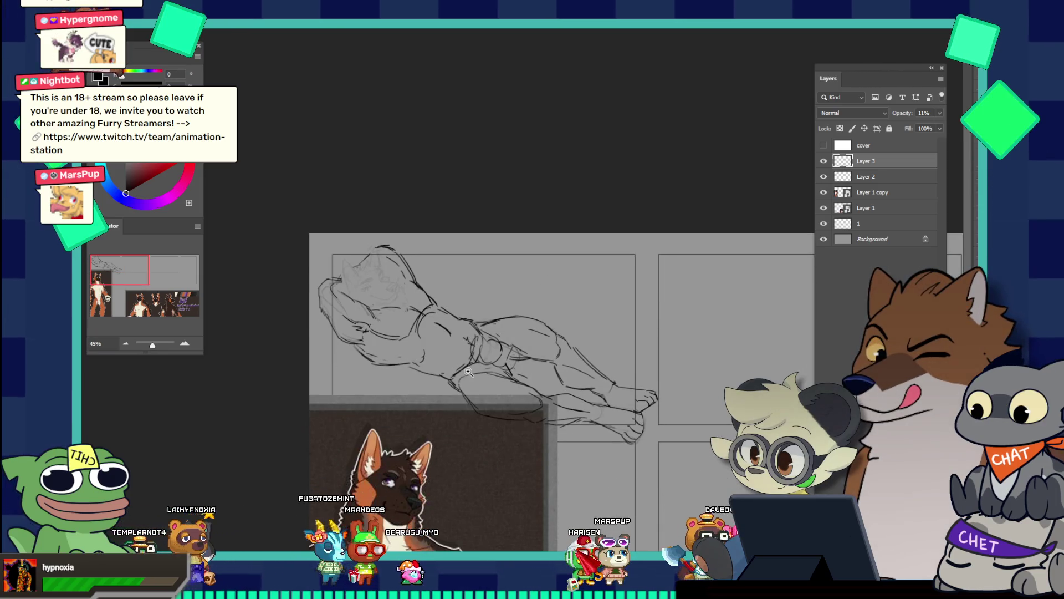
pyautogui.click(256, 30)
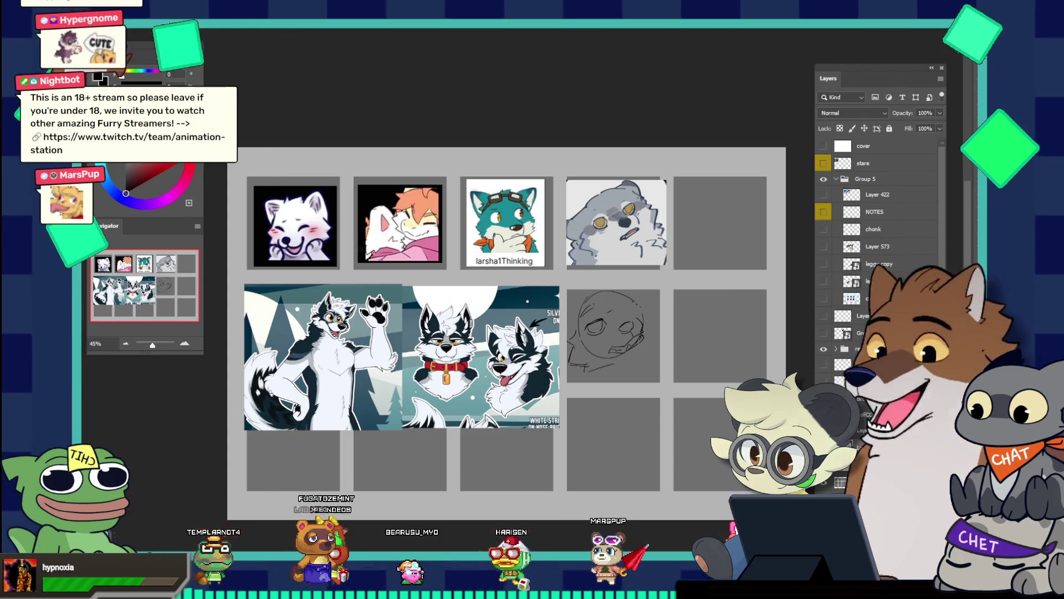
pyautogui.hotkey('ctrl', 'Tab')
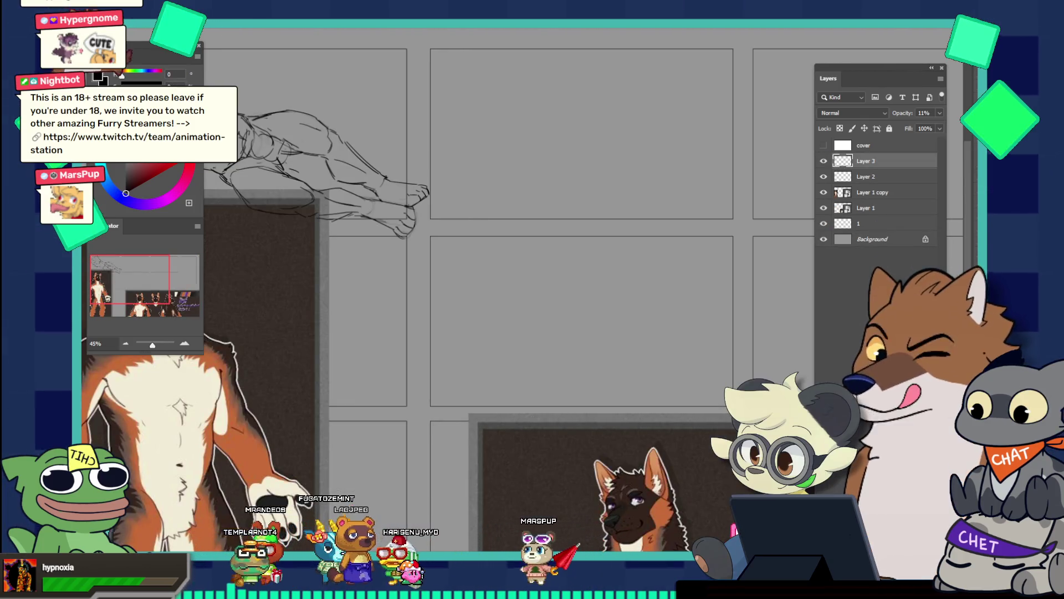